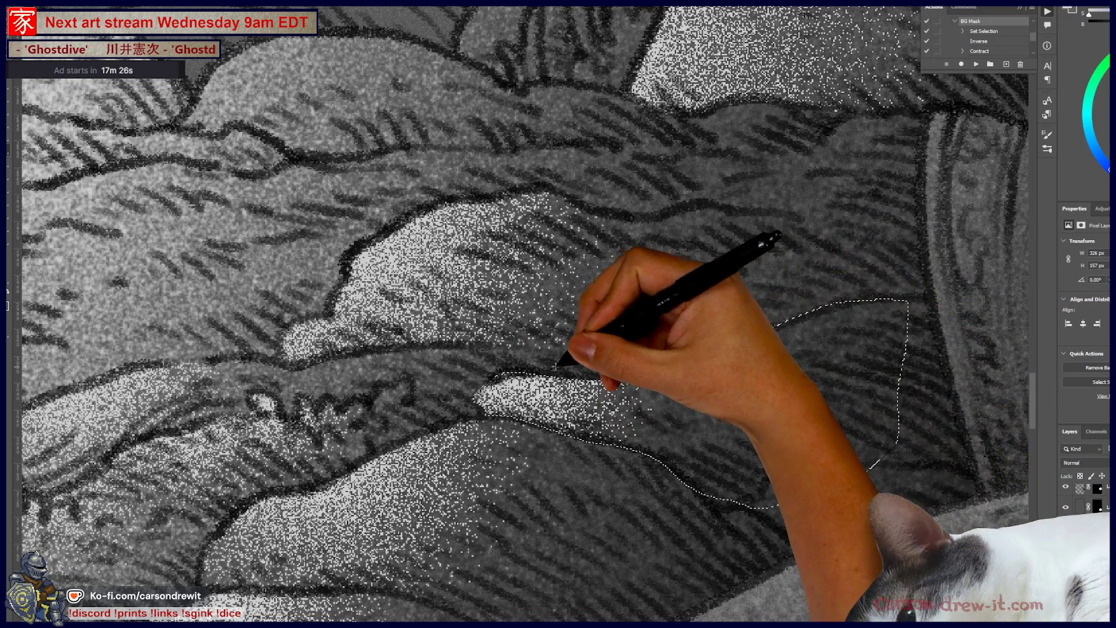
Reshape the lasso selection around the foreground rock beside the sword base
{"action": "left_click_drag", "start_coordinate": [560, 372], "coordinate": [638, 358]}
{"action": "mouse_move", "coordinate": [753, 347]}
{"action": "left_mouse_down"}
{"action": "mouse_move", "coordinate": [512, 261]}
{"action": "mouse_move", "coordinate": [516, 292]}
{"action": "left_mouse_up"}
{"action": "left_click_drag", "start_coordinate": [492, 339], "coordinate": [713, 446]}
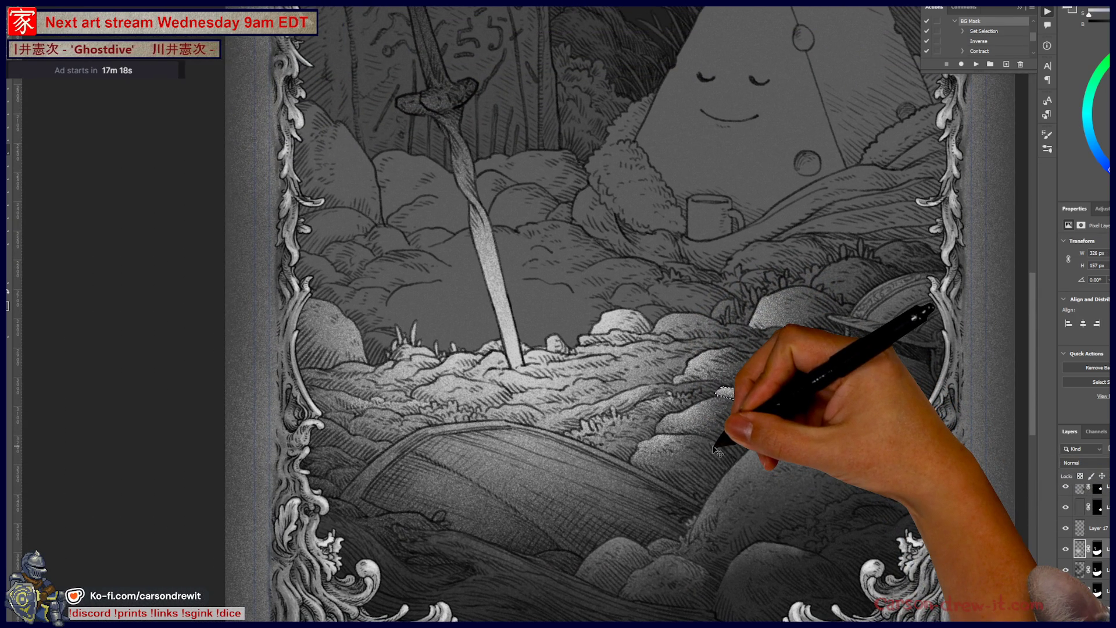
{"action": "mouse_move", "coordinate": [582, 413]}
{"action": "left_mouse_down"}
{"action": "mouse_move", "coordinate": [568, 403]}
{"action": "mouse_move", "coordinate": [440, 426]}
{"action": "mouse_move", "coordinate": [673, 429]}
{"action": "mouse_move", "coordinate": [568, 444]}
{"action": "mouse_move", "coordinate": [606, 416]}
{"action": "mouse_move", "coordinate": [286, 473]}
{"action": "mouse_move", "coordinate": [523, 411]}
{"action": "mouse_move", "coordinate": [568, 386]}
{"action": "mouse_move", "coordinate": [619, 405]}
{"action": "left_mouse_up"}
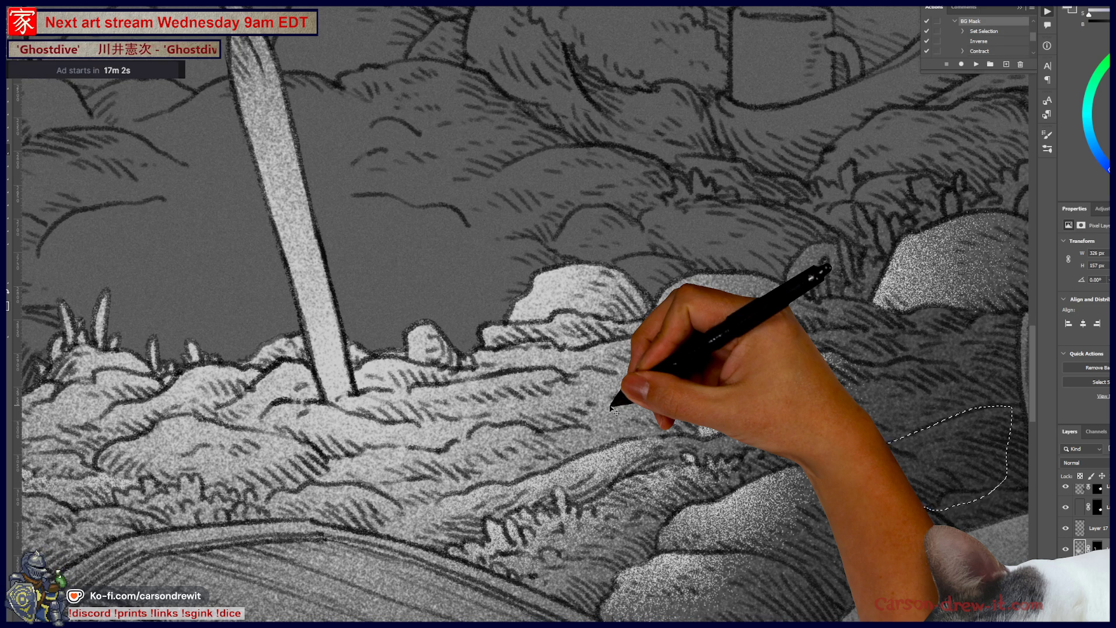
{"action": "left_click_drag", "start_coordinate": [568, 424], "coordinate": [575, 374]}
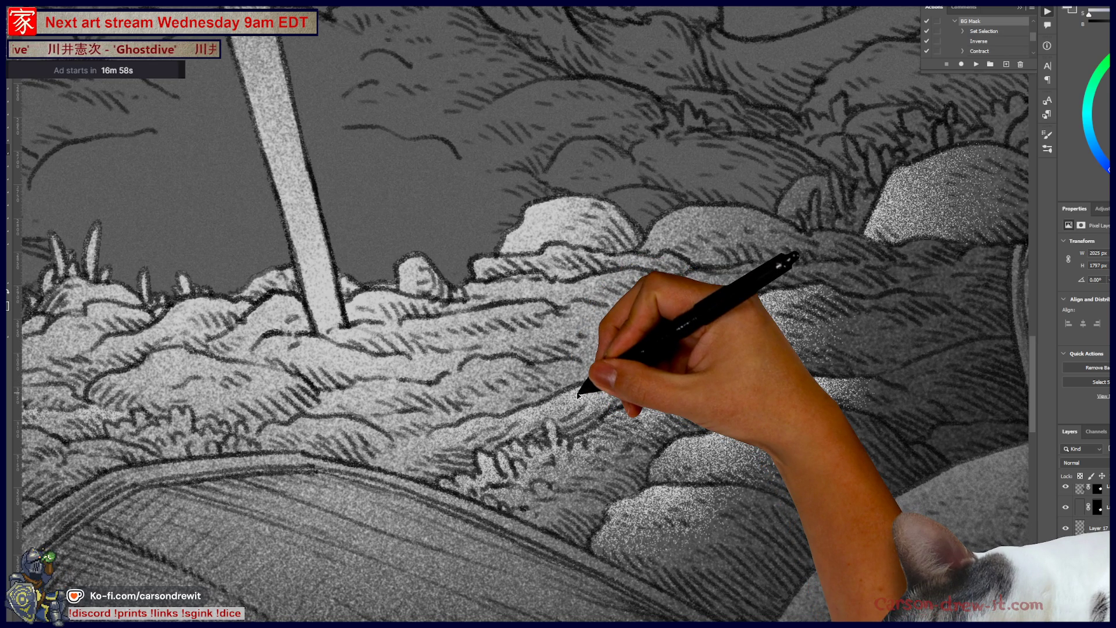
{"action": "mouse_move", "coordinate": [623, 374]}
{"action": "left_mouse_down"}
{"action": "mouse_move", "coordinate": [636, 379]}
{"action": "mouse_move", "coordinate": [636, 435]}
{"action": "mouse_move", "coordinate": [748, 429]}
{"action": "mouse_move", "coordinate": [693, 428]}
{"action": "left_mouse_up"}
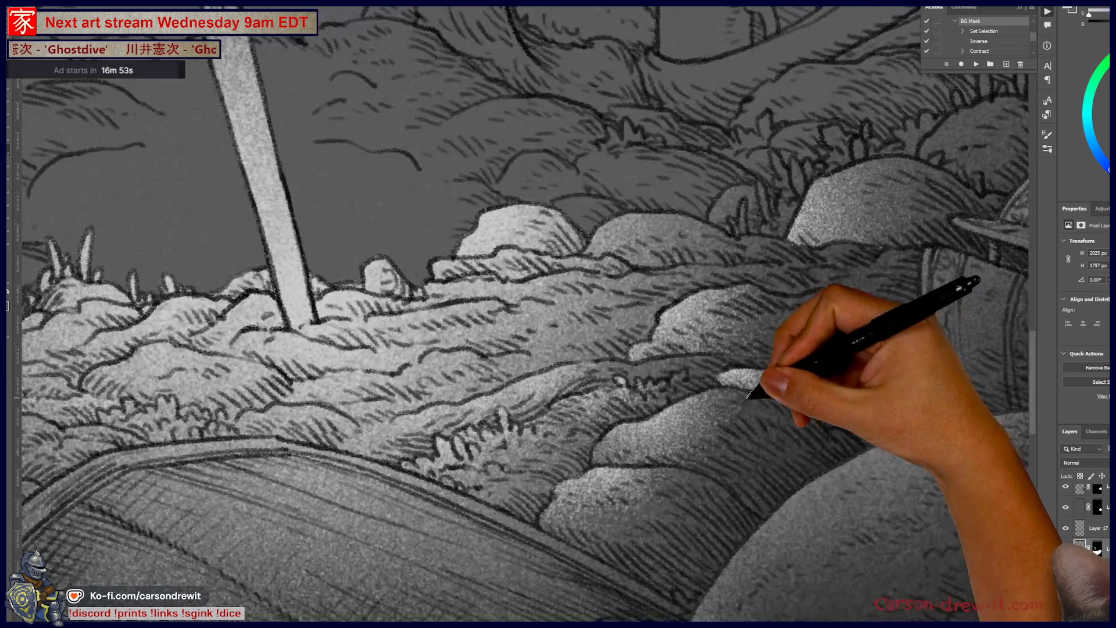
{"action": "mouse_move", "coordinate": [750, 396]}
{"action": "left_mouse_down"}
{"action": "mouse_move", "coordinate": [822, 411]}
{"action": "mouse_move", "coordinate": [747, 444]}
{"action": "mouse_move", "coordinate": [691, 448]}
{"action": "mouse_move", "coordinate": [690, 431]}
{"action": "mouse_move", "coordinate": [695, 453]}
{"action": "mouse_move", "coordinate": [672, 462]}
{"action": "mouse_move", "coordinate": [734, 476]}
{"action": "mouse_move", "coordinate": [758, 444]}
{"action": "mouse_move", "coordinate": [717, 481]}
{"action": "mouse_move", "coordinate": [740, 473]}
{"action": "left_mouse_up"}
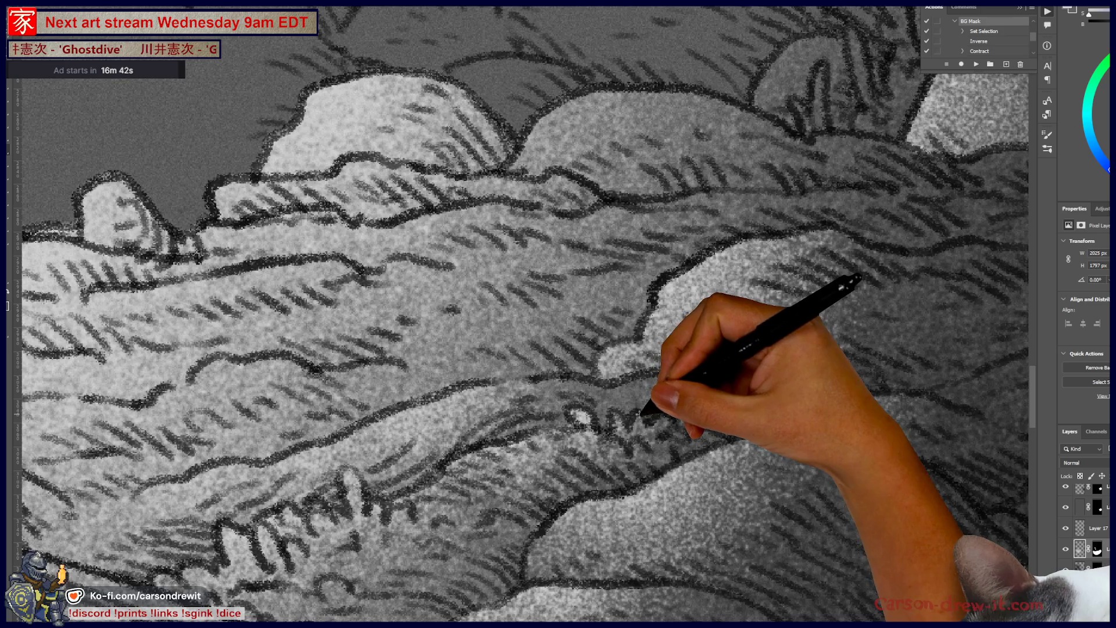
{"action": "mouse_move", "coordinate": [643, 426]}
{"action": "left_mouse_down"}
{"action": "mouse_move", "coordinate": [611, 429]}
{"action": "mouse_move", "coordinate": [602, 457]}
{"action": "mouse_move", "coordinate": [785, 444]}
{"action": "left_mouse_up"}
{"action": "left_click_drag", "start_coordinate": [575, 442], "coordinate": [601, 441]}
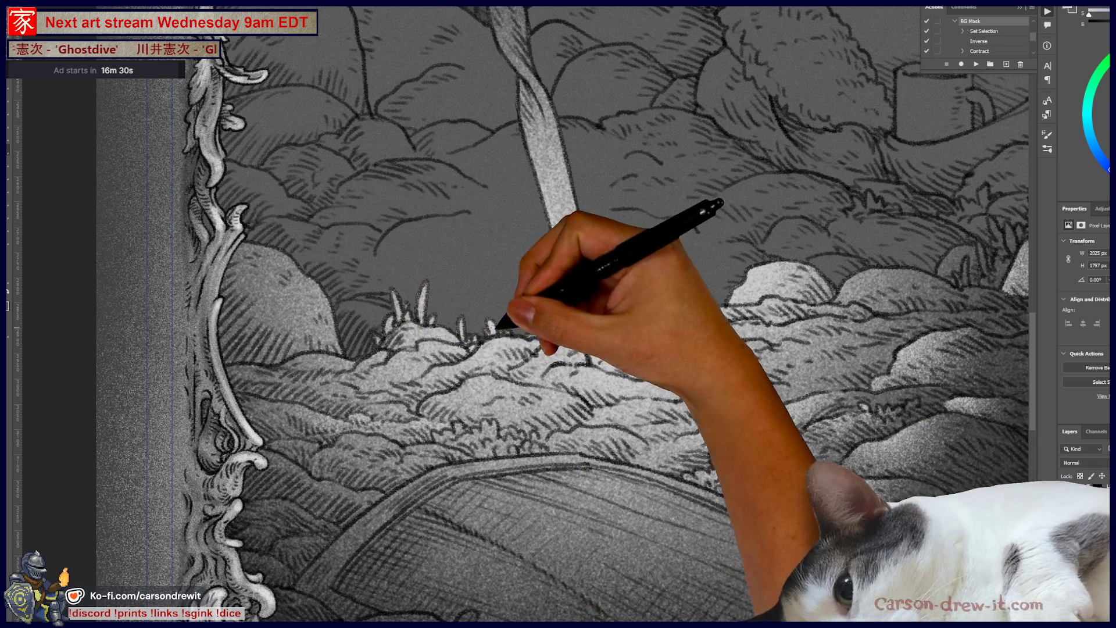
{"action": "mouse_move", "coordinate": [653, 391]}
{"action": "left_mouse_down"}
{"action": "mouse_move", "coordinate": [659, 508]}
{"action": "mouse_move", "coordinate": [679, 554]}
{"action": "left_mouse_up"}
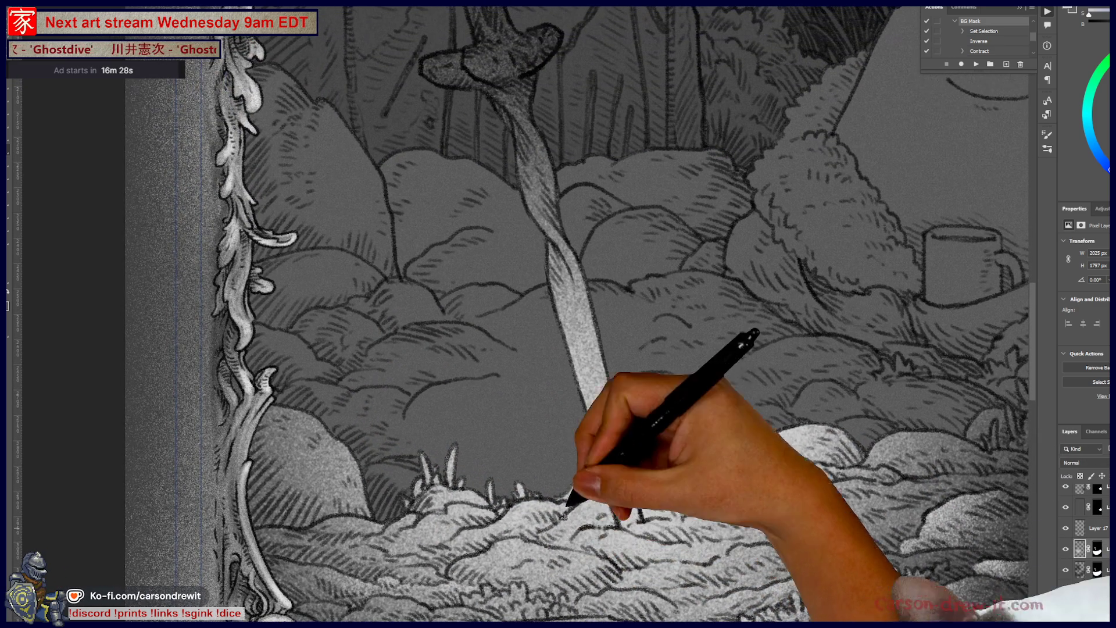
Zoom and pan over the sword base and mound to review the foreground shading
{"action": "key", "text": "ctrl+minus"}
{"action": "key", "text": "ctrl+minus"}
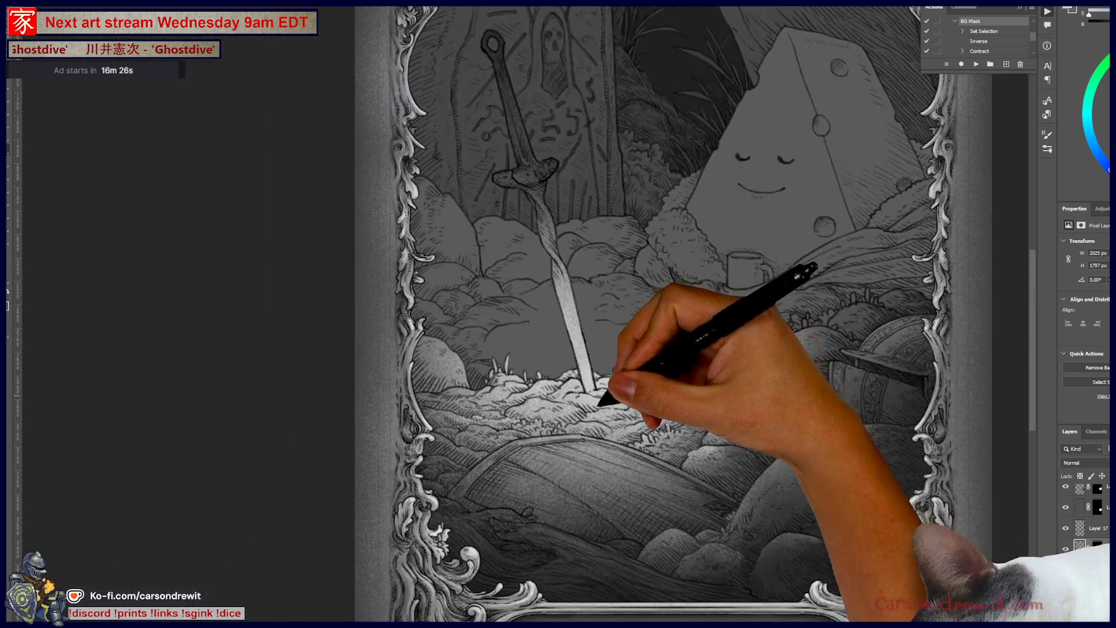
{"action": "key", "text": "ctrl+plus"}
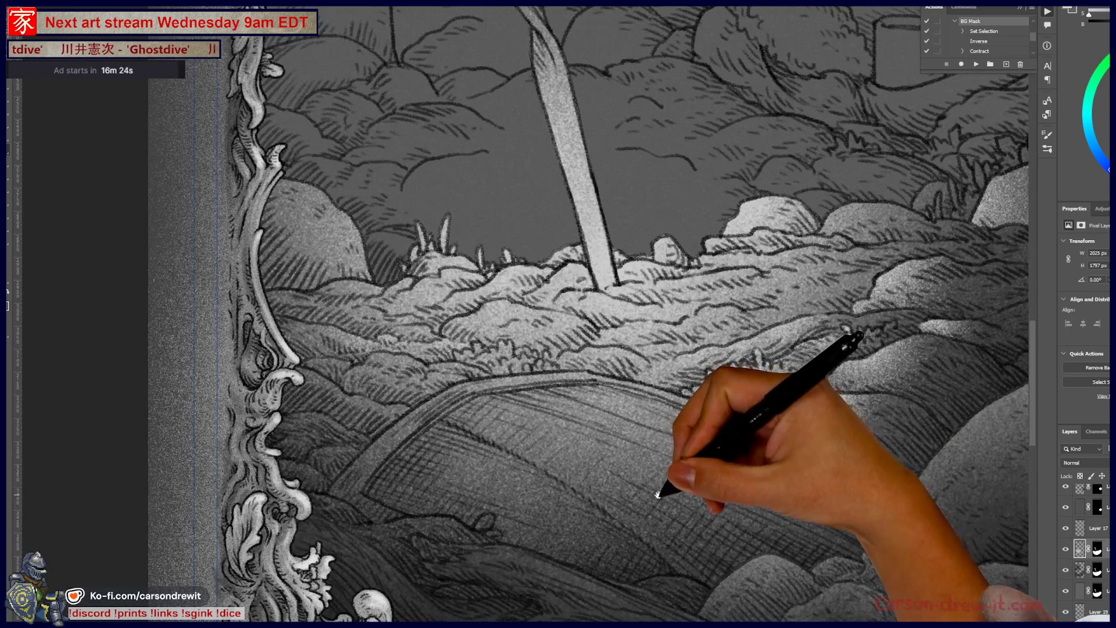
{"action": "left_click_drag", "start_coordinate": [658, 495], "coordinate": [651, 444]}
{"action": "key", "text": "ctrl+plus"}
{"action": "key", "text": "ctrl+plus"}
{"action": "key", "text": "ctrl+plus"}
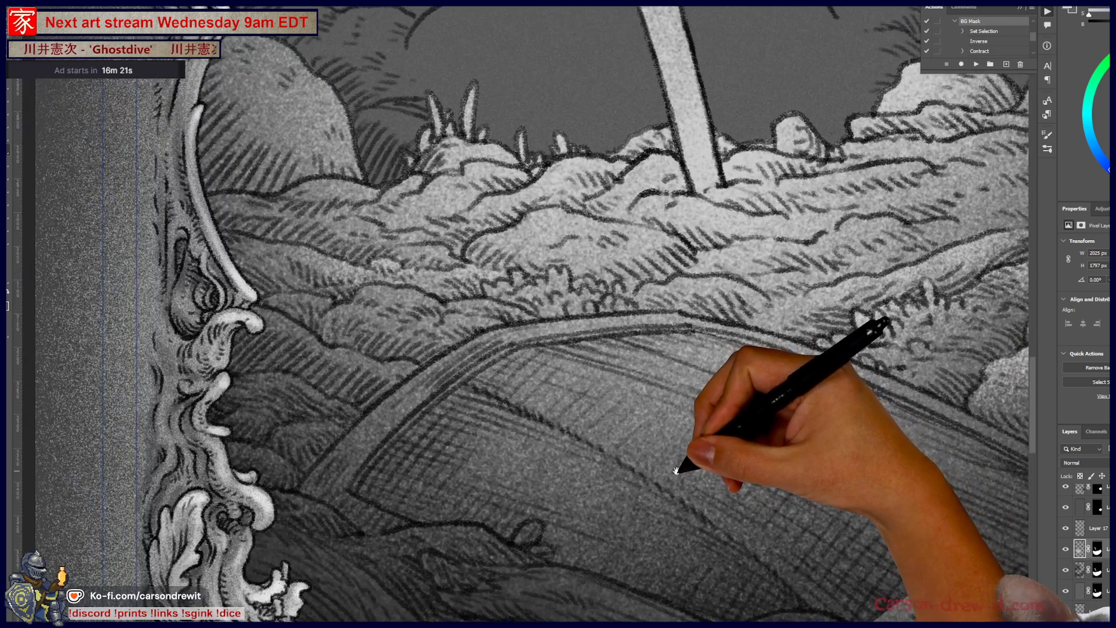
{"action": "left_click_drag", "start_coordinate": [678, 469], "coordinate": [641, 495]}
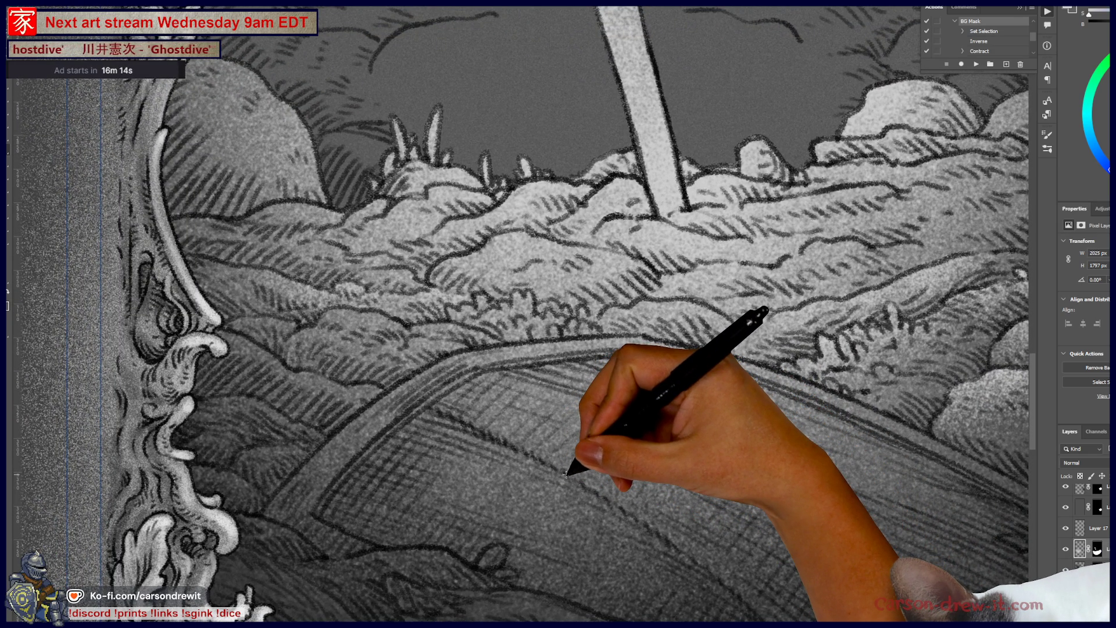
{"action": "key", "text": "ctrl+minus"}
{"action": "left_click_drag", "start_coordinate": [678, 456], "coordinate": [444, 506]}
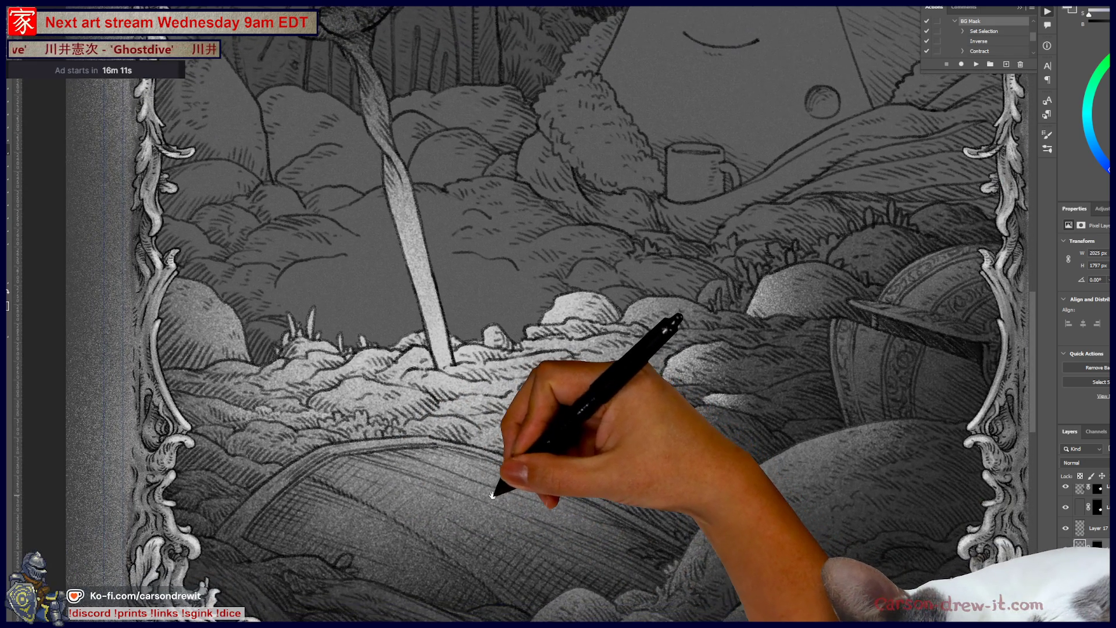
{"action": "mouse_move", "coordinate": [512, 482]}
{"action": "left_mouse_down"}
{"action": "mouse_move", "coordinate": [461, 481]}
{"action": "mouse_move", "coordinate": [429, 499]}
{"action": "left_mouse_up"}
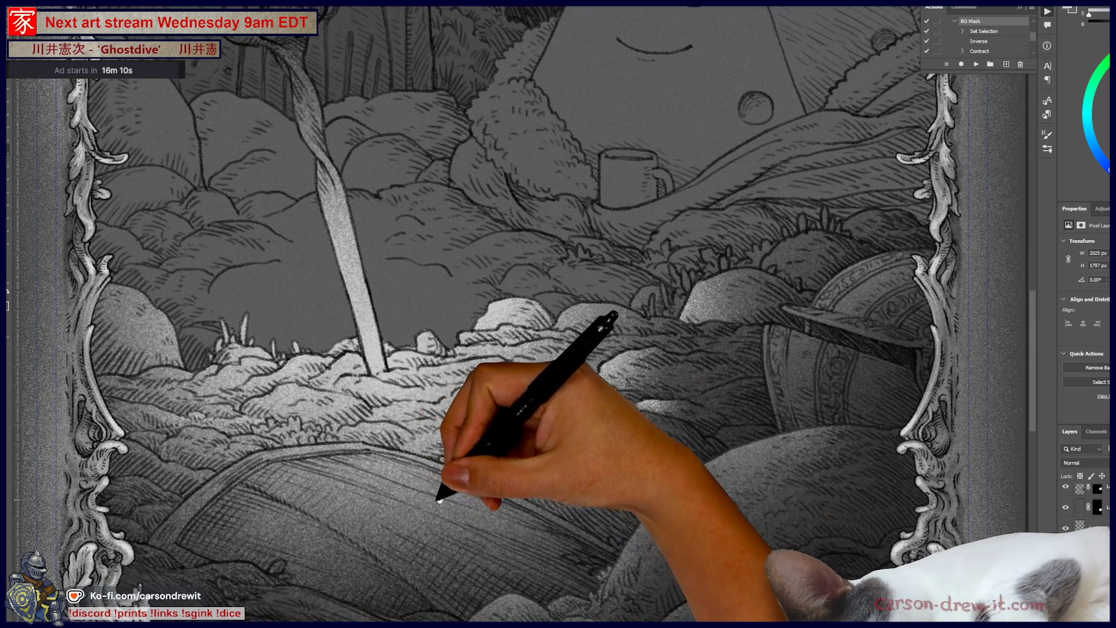
{"action": "scroll", "coordinate": [793, 429], "scroll_direction": "up", "scroll_amount": 2}
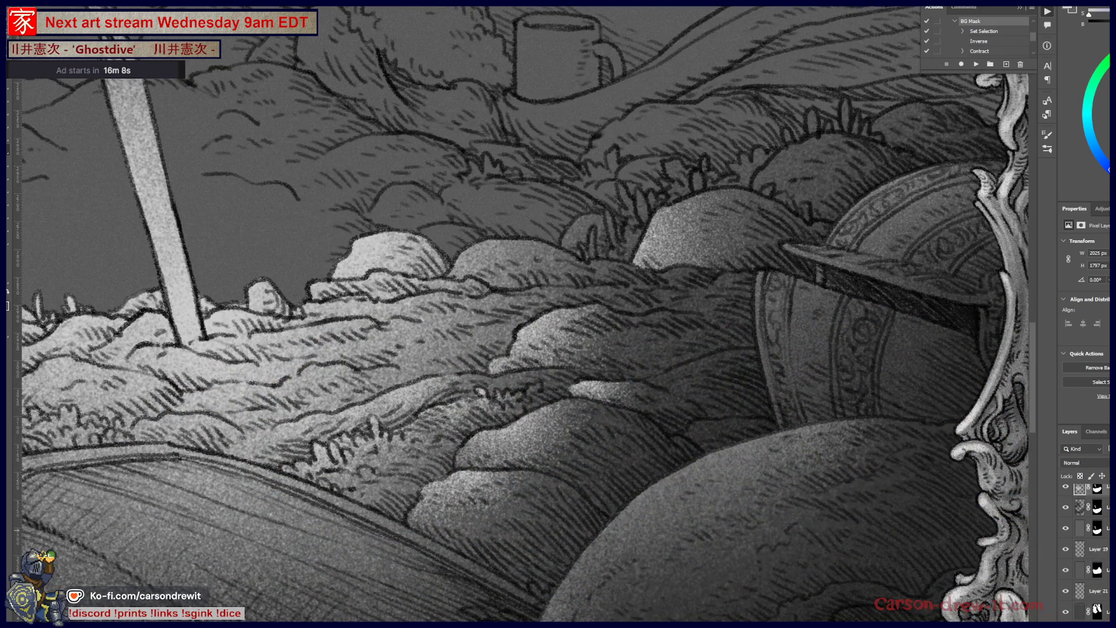
Select another layer in the stack and toggle its visibility to check its effect
{"action": "scroll", "coordinate": [1085, 546], "scroll_direction": "down", "scroll_amount": 2}
{"action": "scroll", "coordinate": [1085, 547], "scroll_direction": "up", "scroll_amount": 2}
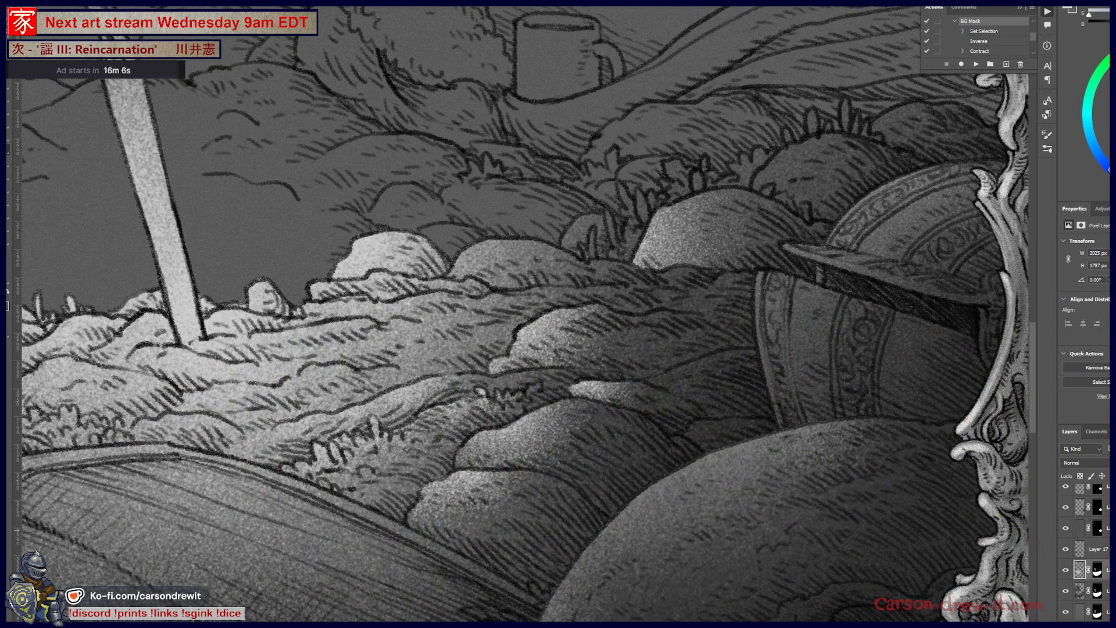
{"action": "left_click", "coordinate": [1080, 507]}
{"action": "left_click_drag", "start_coordinate": [852, 416], "coordinate": [767, 478]}
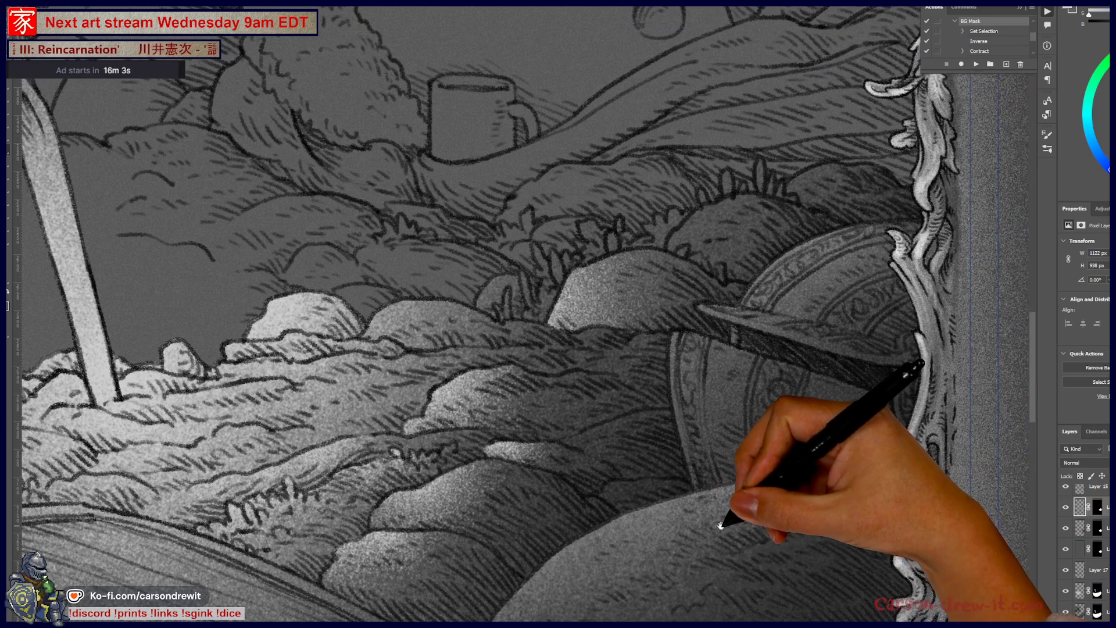
{"action": "left_click", "coordinate": [1066, 507]}
{"action": "left_click", "coordinate": [1066, 507]}
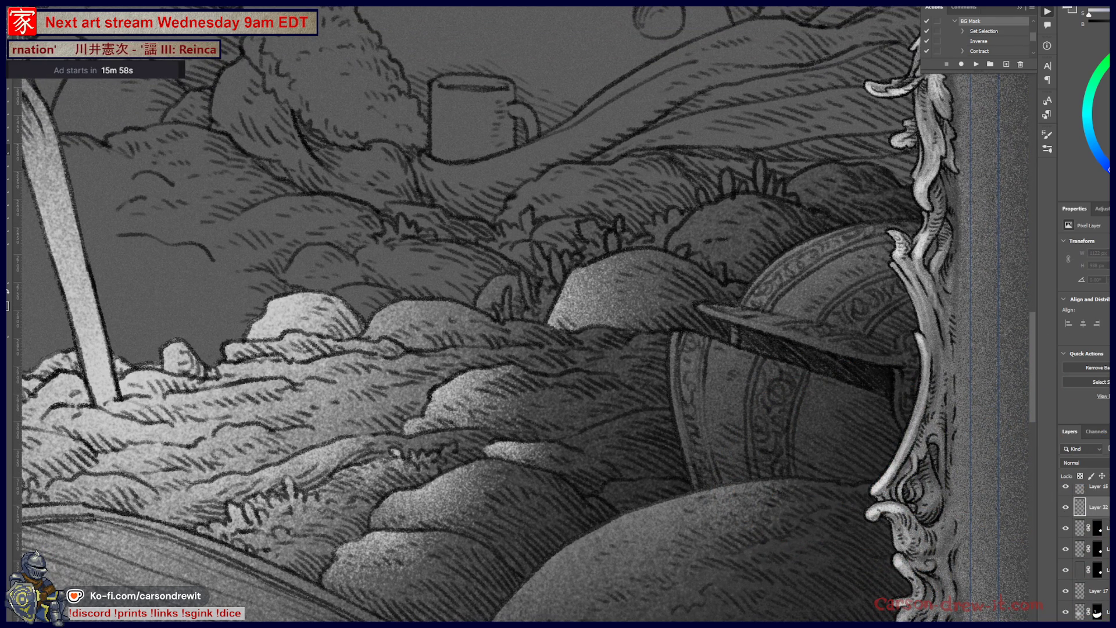
Paint a trial glow over the rock, undo it, and delete the empty layer
{"action": "left_click", "coordinate": [652, 384]}
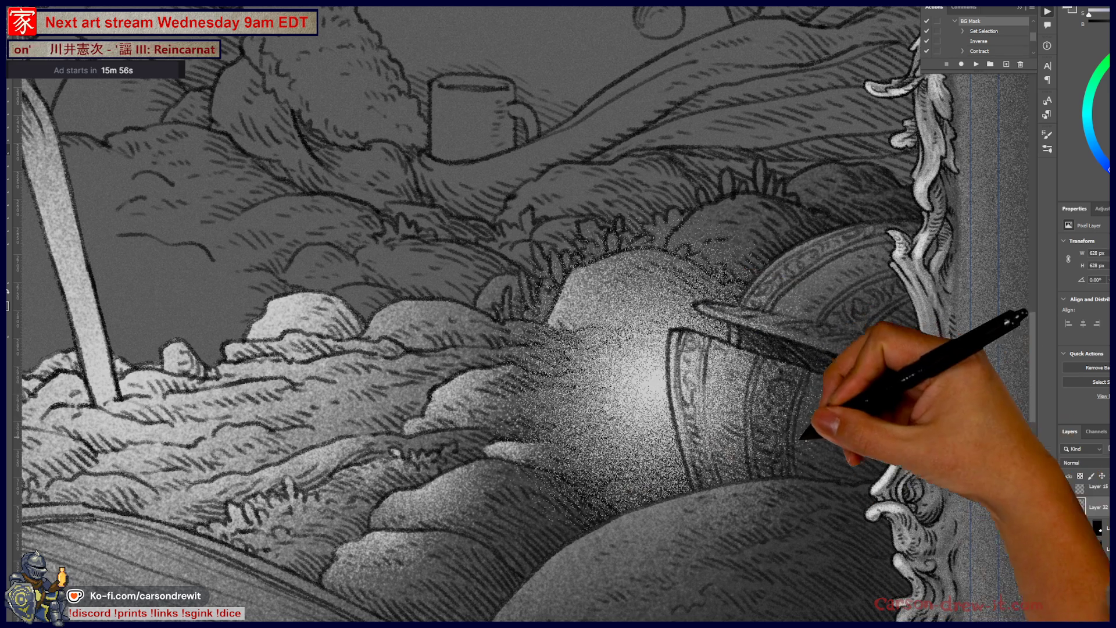
{"action": "key", "text": "ctrl+z"}
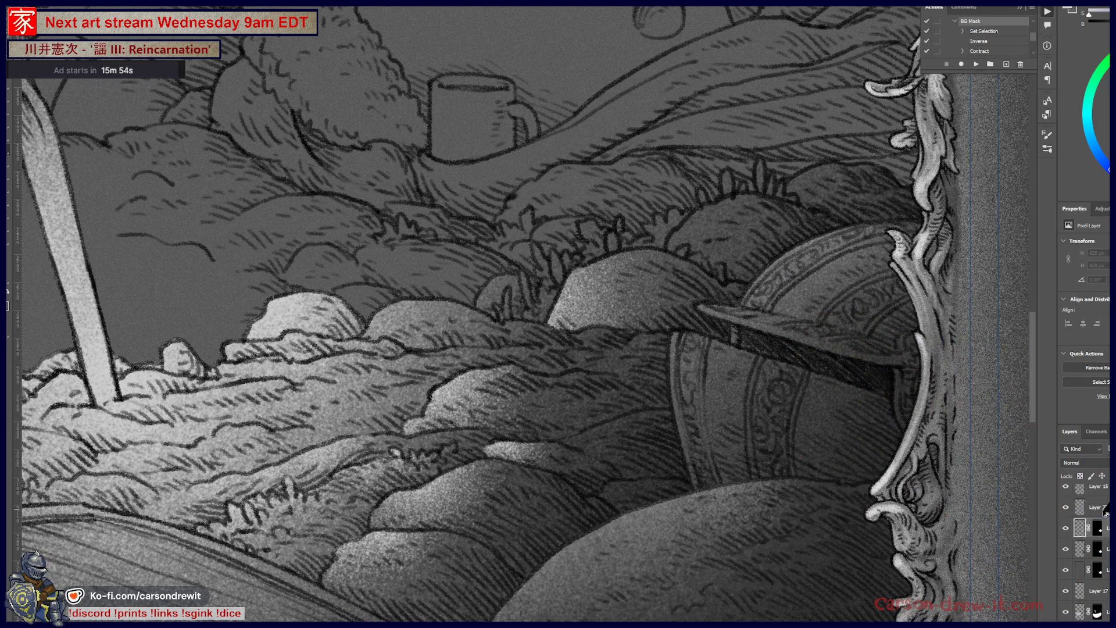
{"action": "key", "text": "Delete"}
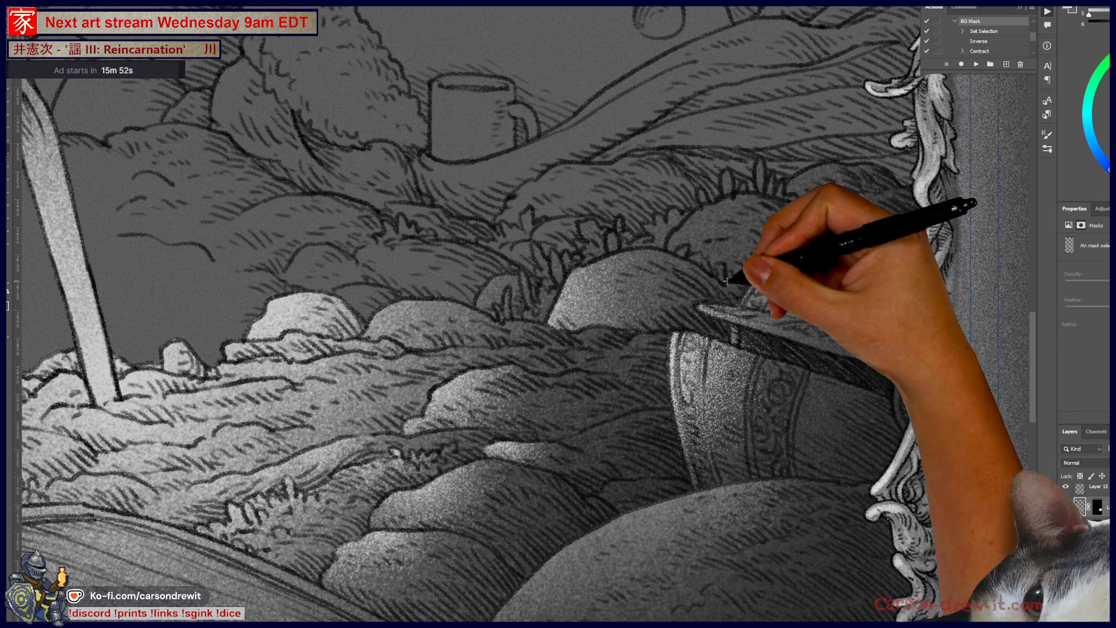
{"action": "key", "text": "ctrl+0"}
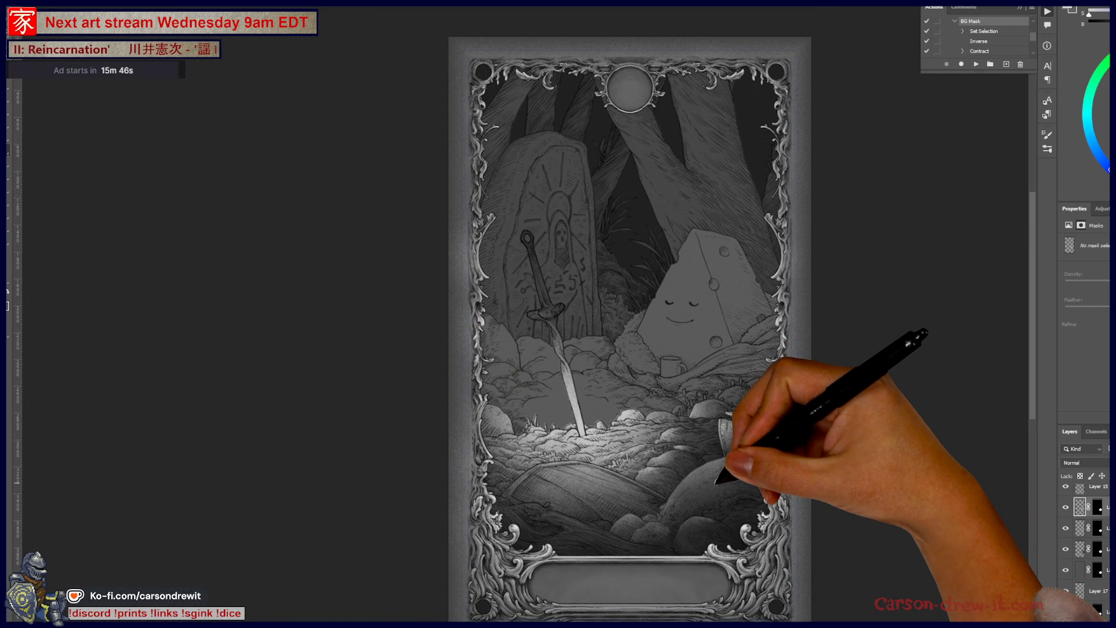
{"action": "left_click_drag", "start_coordinate": [717, 478], "coordinate": [712, 481]}
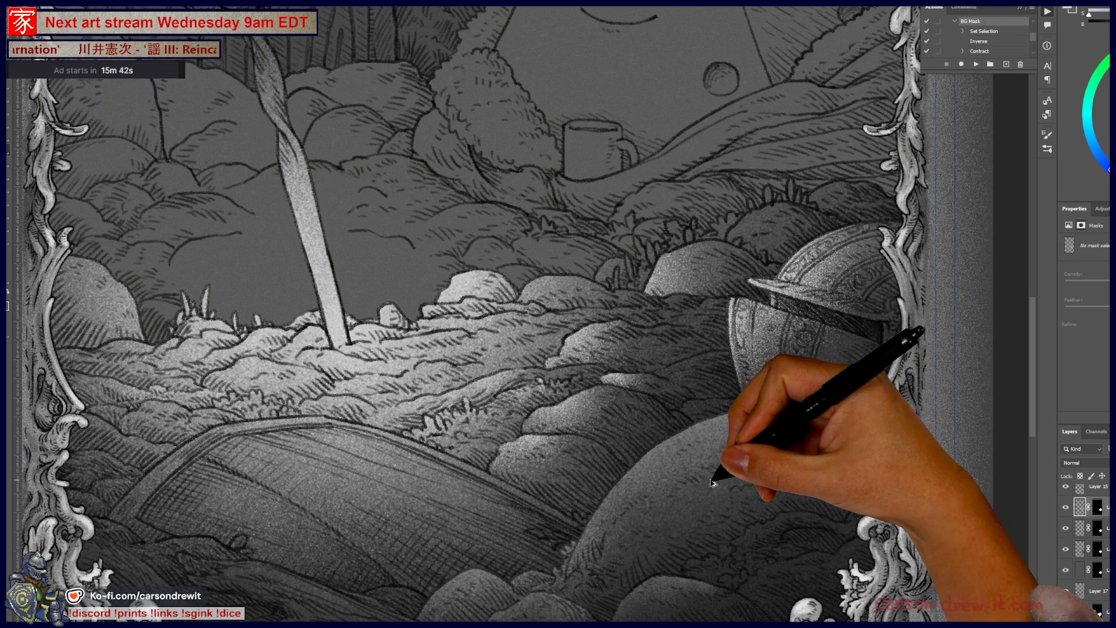
{"action": "mouse_move", "coordinate": [511, 406]}
{"action": "left_mouse_down"}
{"action": "mouse_move", "coordinate": [693, 436]}
{"action": "mouse_move", "coordinate": [675, 481]}
{"action": "mouse_move", "coordinate": [724, 492]}
{"action": "left_mouse_up"}
{"action": "key", "text": "ctrl+0"}
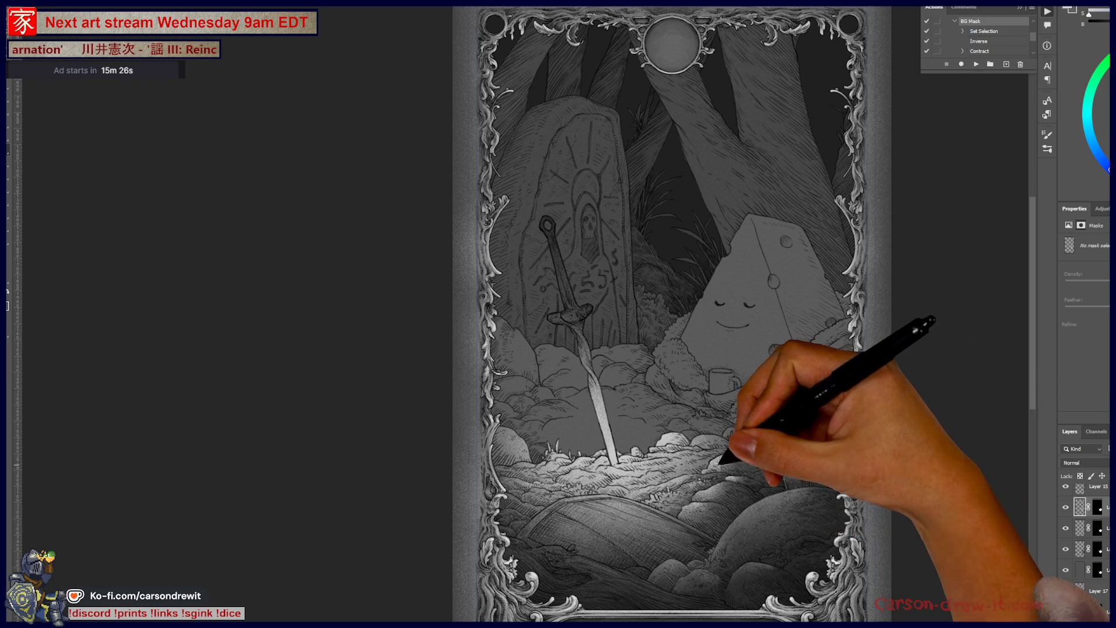
{"action": "scroll", "coordinate": [634, 474], "scroll_direction": "up", "scroll_amount": 2}
Add an empty Layer 33 above the shaded pixel layer, then remove it again
{"action": "left_click_drag", "start_coordinate": [636, 471], "coordinate": [587, 538]}
{"action": "scroll", "coordinate": [1084, 546], "scroll_direction": "down", "scroll_amount": 2}
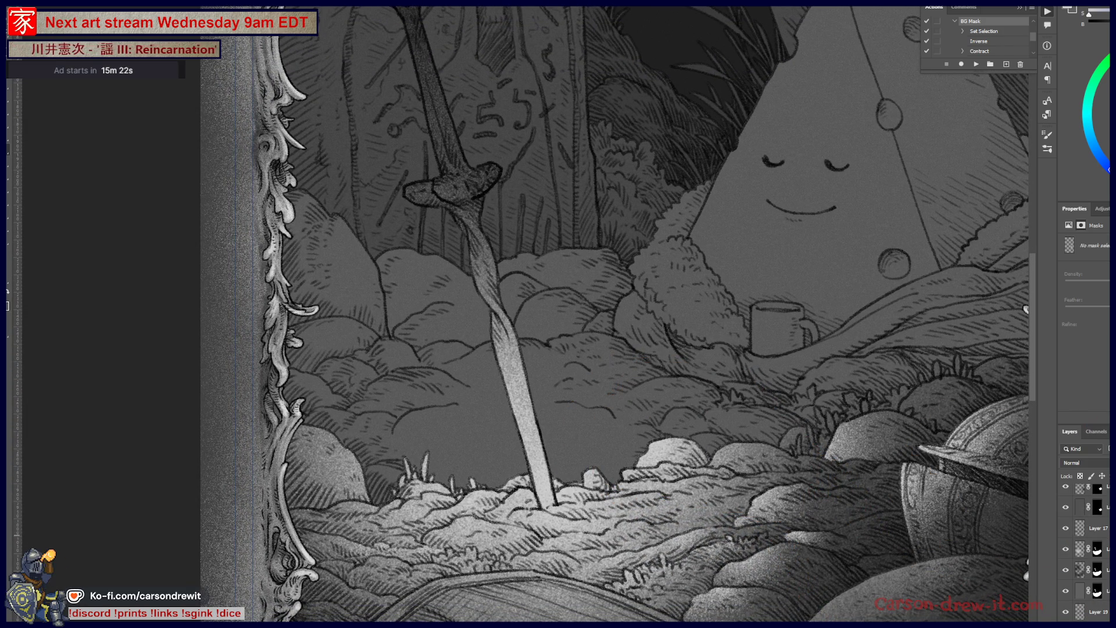
{"action": "left_click", "coordinate": [1080, 549]}
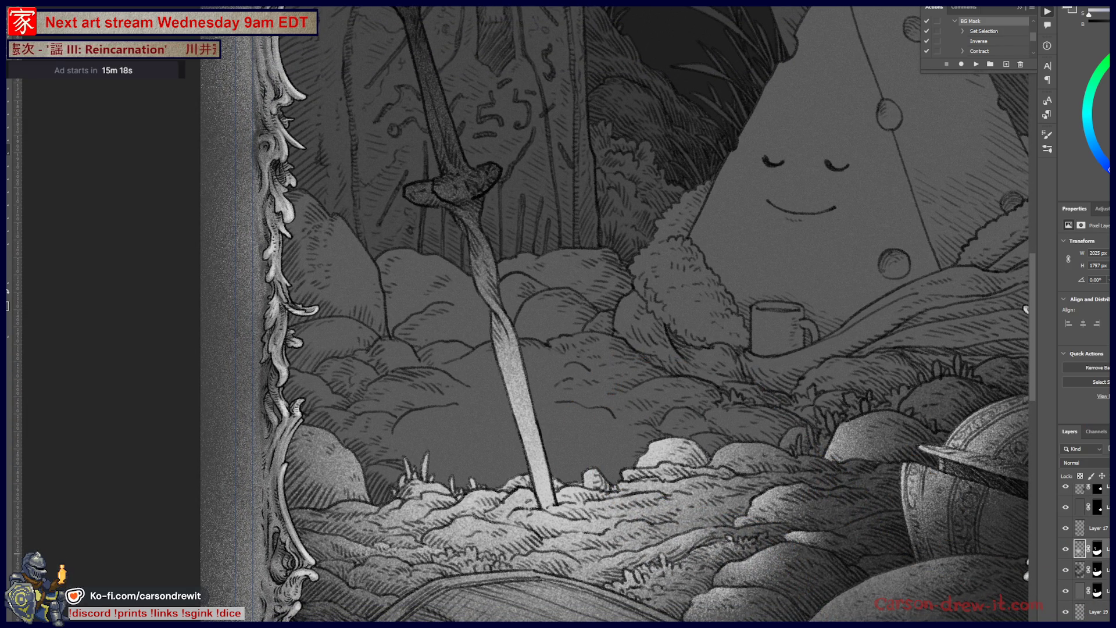
{"action": "key", "text": "ctrl+shift+alt+n"}
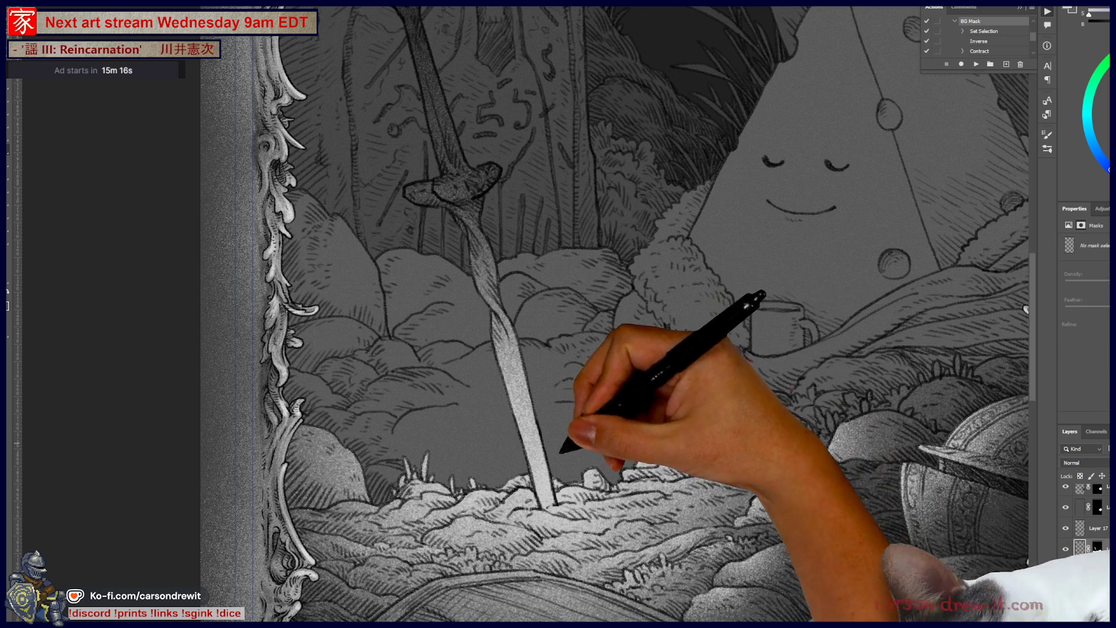
{"action": "left_click", "coordinate": [1080, 570]}
{"action": "left_click", "coordinate": [1079, 549]}
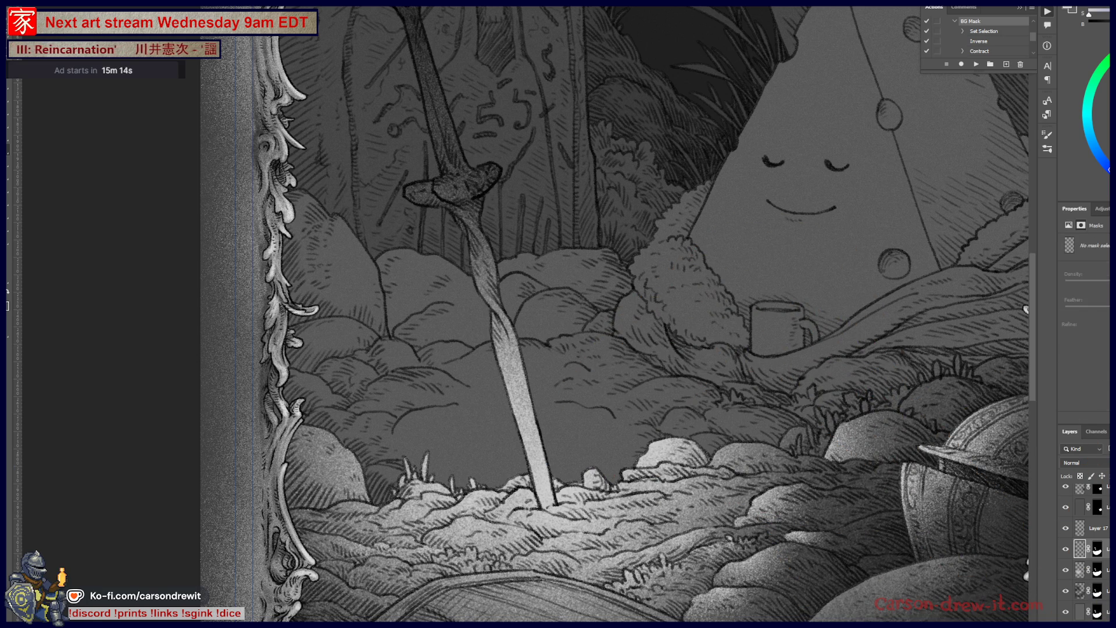
{"action": "key", "text": "ctrl+z"}
On a new empty layer, paint a soft bright glow rising from the sword's base
{"action": "scroll", "coordinate": [1084, 547], "scroll_direction": "down", "scroll_amount": 4}
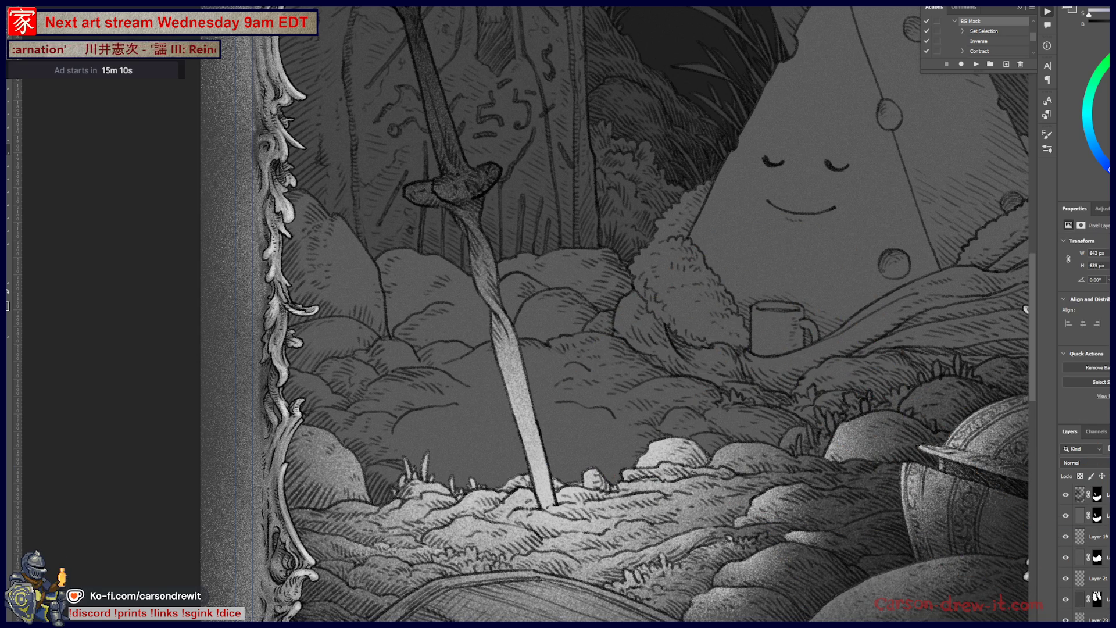
{"action": "left_click", "coordinate": [1067, 558]}
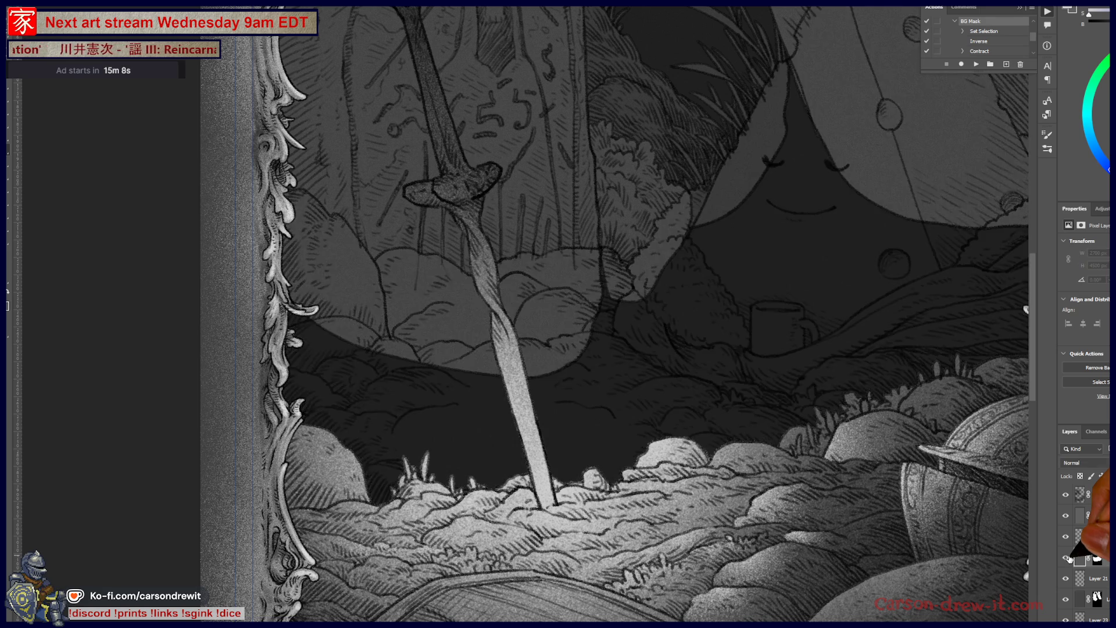
{"action": "left_click", "coordinate": [1067, 557]}
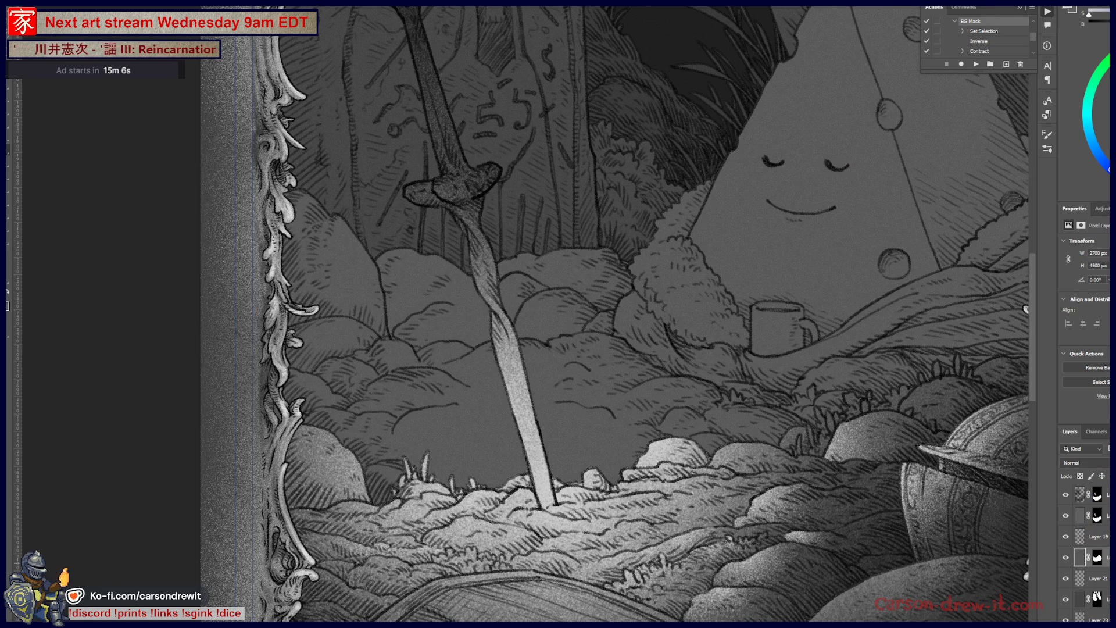
{"action": "key", "text": "ctrl+shift+alt+n"}
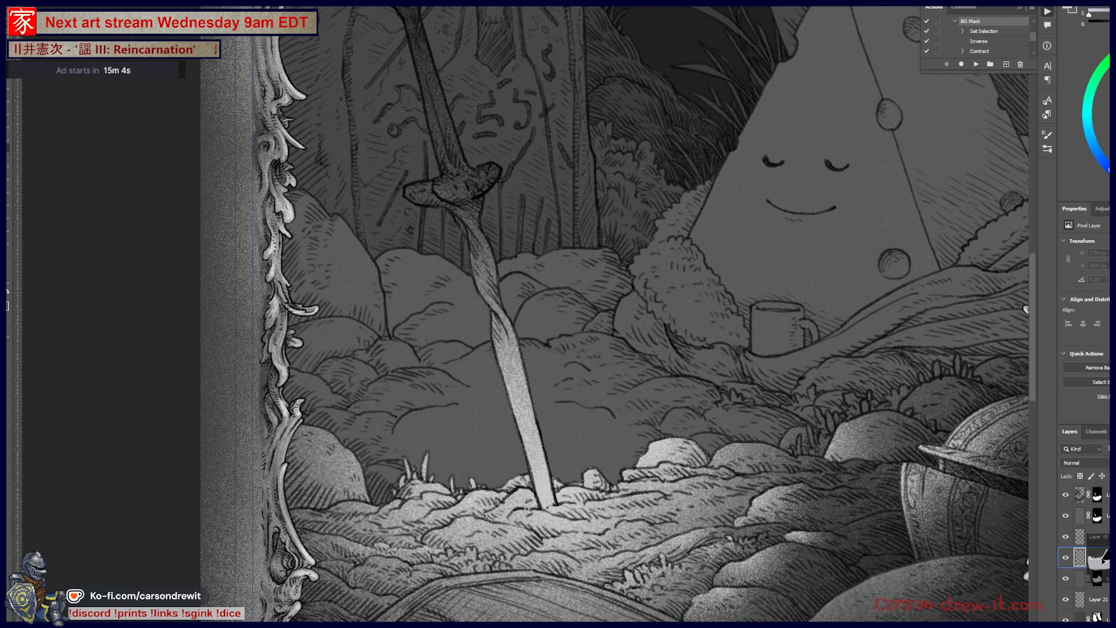
{"action": "left_click_drag", "start_coordinate": [536, 461], "coordinate": [741, 299]}
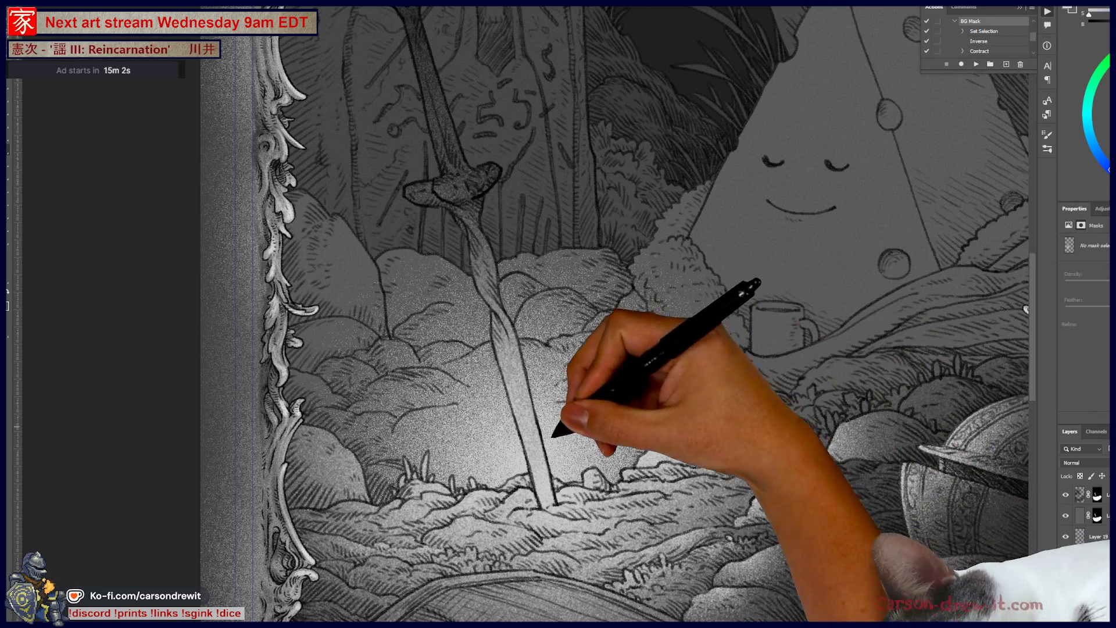
{"action": "key", "text": "ctrl+0"}
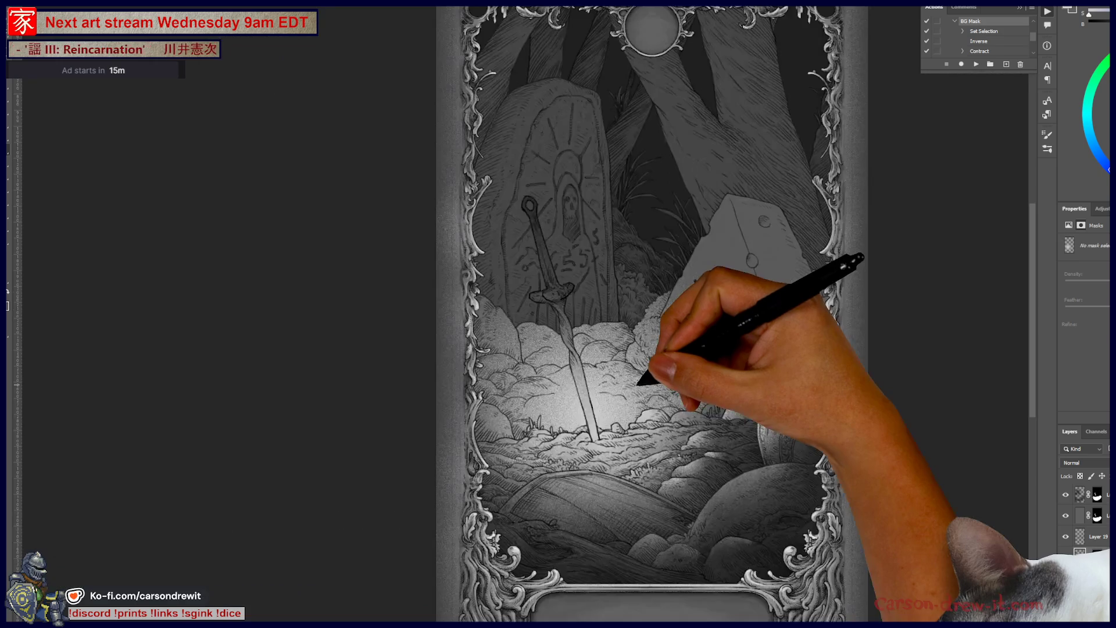
{"action": "scroll", "coordinate": [639, 384], "scroll_direction": "down", "scroll_amount": 2}
{"action": "scroll", "coordinate": [653, 369], "scroll_direction": "up", "scroll_amount": 5}
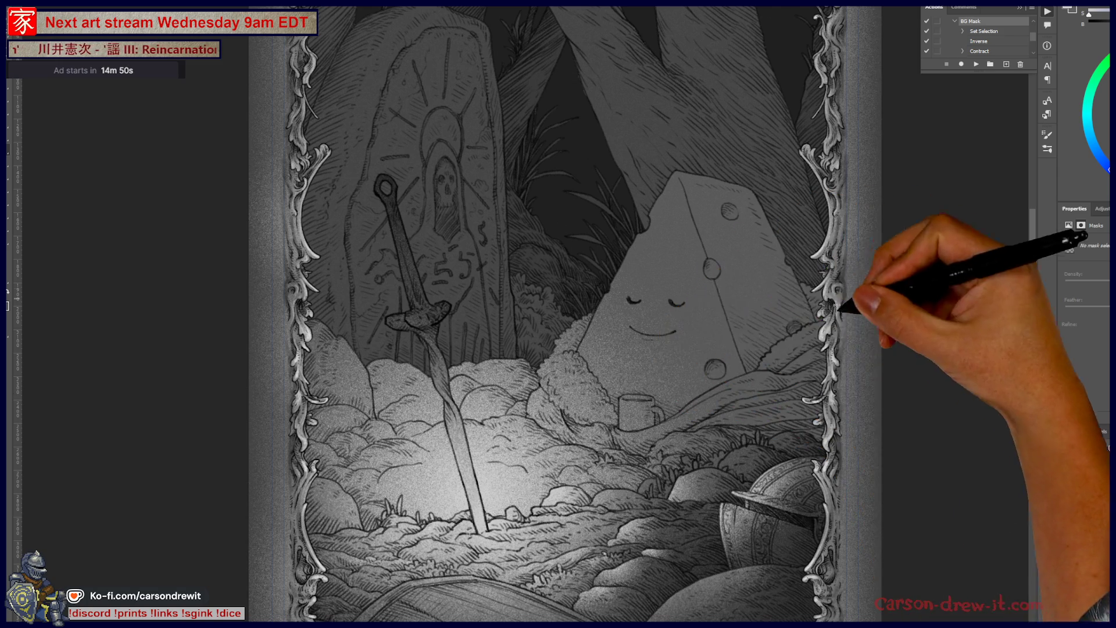
Zoom in on the cheese creature and draw a lasso line down its left edge
{"action": "mouse_move", "coordinate": [610, 374]}
{"action": "left_mouse_down"}
{"action": "mouse_move", "coordinate": [664, 276]}
{"action": "mouse_move", "coordinate": [705, 349]}
{"action": "mouse_move", "coordinate": [663, 407]}
{"action": "left_mouse_up"}
{"action": "key", "text": "ctrl+minus"}
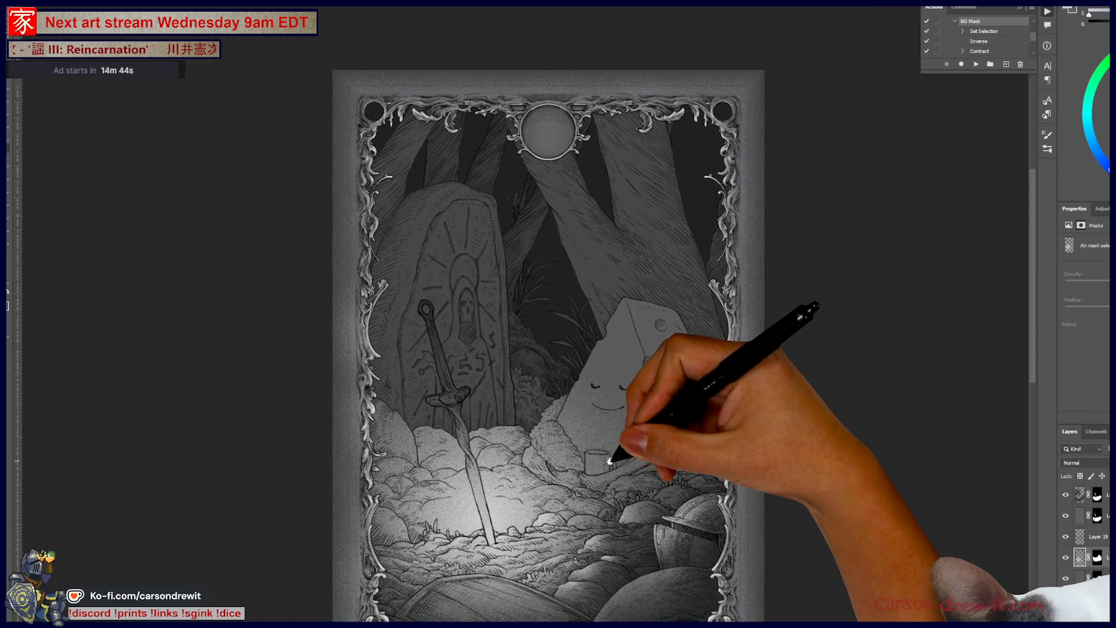
{"action": "key", "text": "ctrl+plus"}
{"action": "mouse_move", "coordinate": [531, 398]}
{"action": "left_mouse_down"}
{"action": "mouse_move", "coordinate": [629, 379]}
{"action": "mouse_move", "coordinate": [532, 430]}
{"action": "mouse_move", "coordinate": [483, 405]}
{"action": "left_mouse_up"}
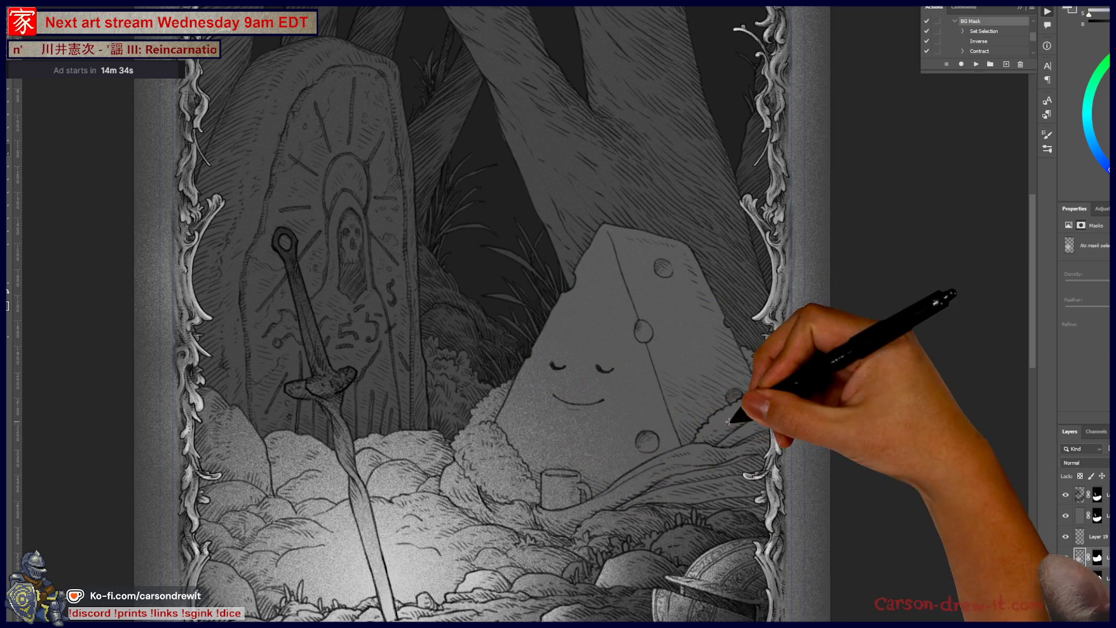
{"action": "mouse_move", "coordinate": [645, 428]}
{"action": "left_mouse_down"}
{"action": "mouse_move", "coordinate": [660, 345]}
{"action": "mouse_move", "coordinate": [724, 393]}
{"action": "left_mouse_up"}
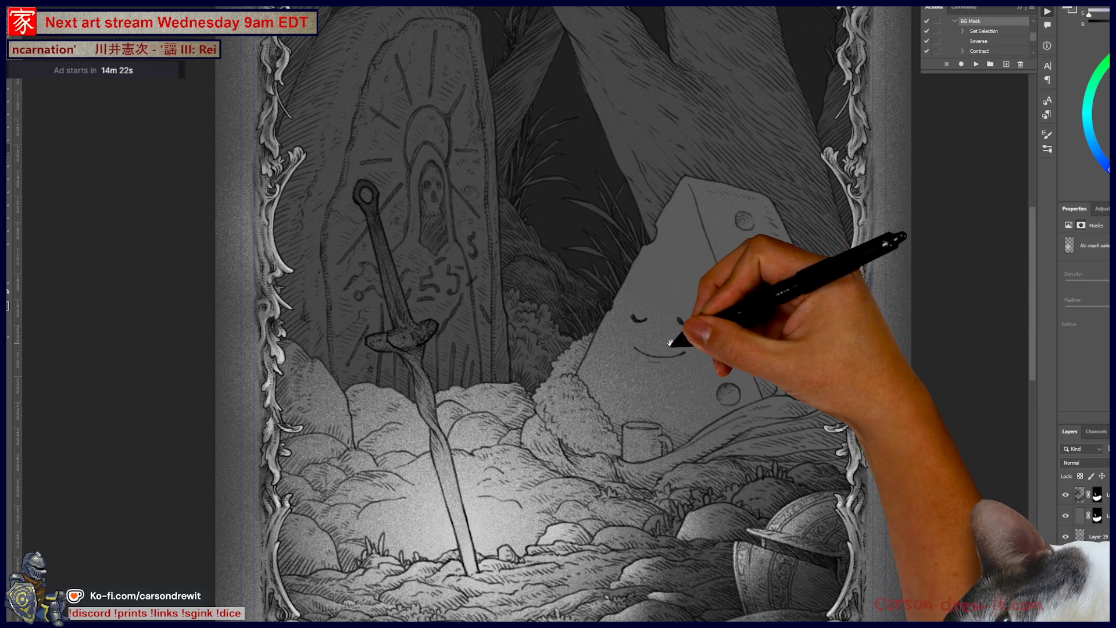
{"action": "scroll", "coordinate": [681, 326], "scroll_direction": "up", "scroll_amount": 3}
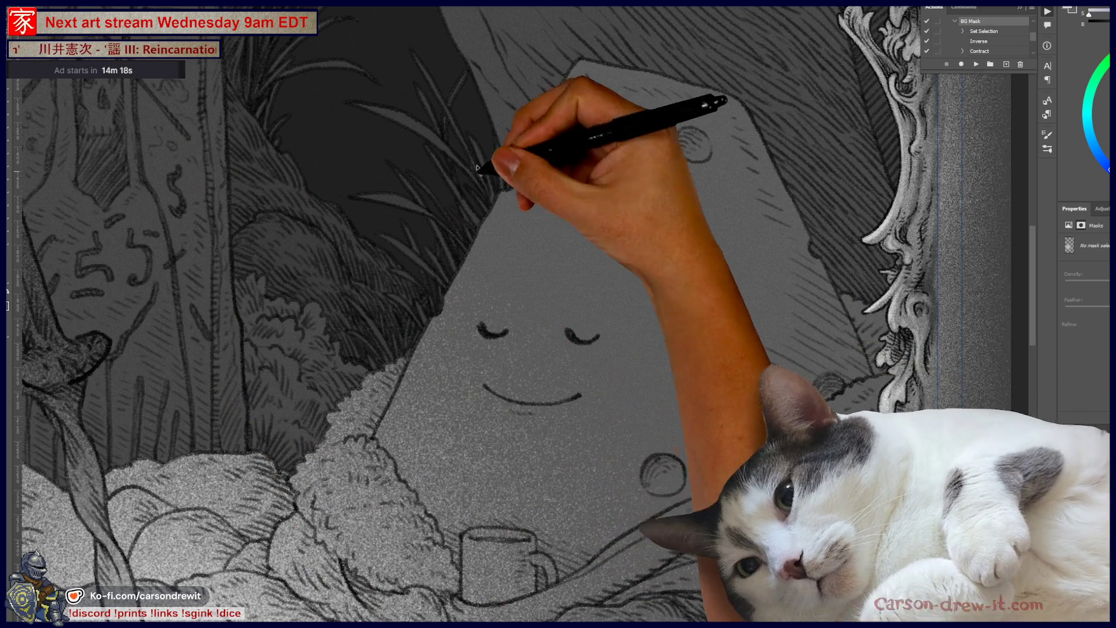
{"action": "mouse_move", "coordinate": [541, 57]}
{"action": "left_mouse_down"}
{"action": "mouse_move", "coordinate": [407, 319]}
{"action": "mouse_move", "coordinate": [409, 351]}
{"action": "mouse_move", "coordinate": [381, 431]}
{"action": "mouse_move", "coordinate": [411, 488]}
{"action": "left_mouse_up"}
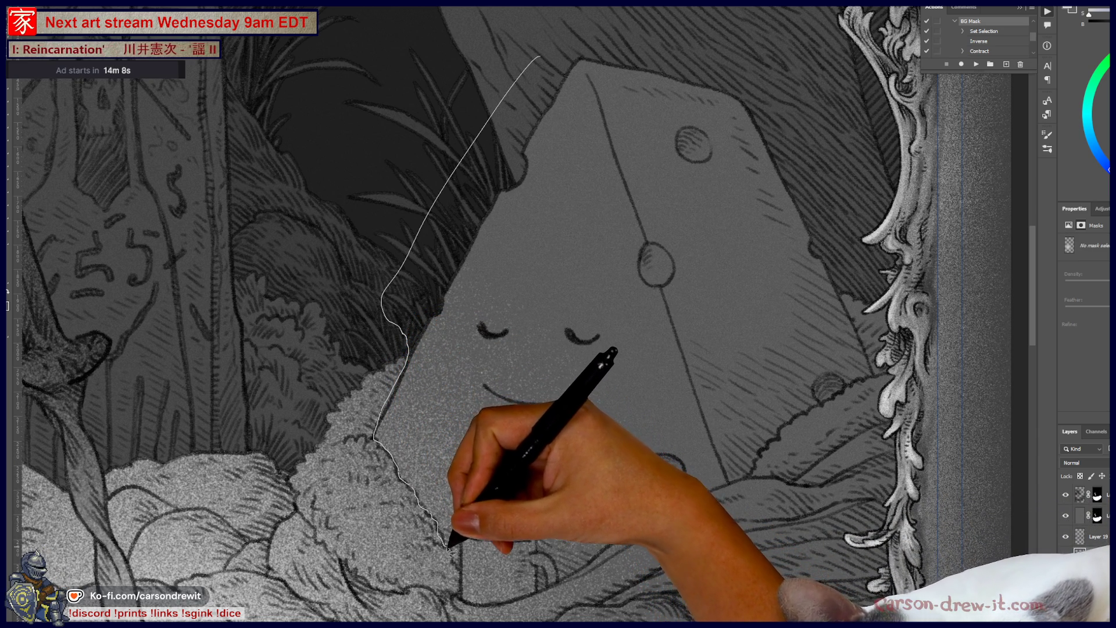
Extend the selection along the bottom and foliage edge, then add the mug area
{"action": "left_click_drag", "start_coordinate": [467, 542], "coordinate": [488, 538]}
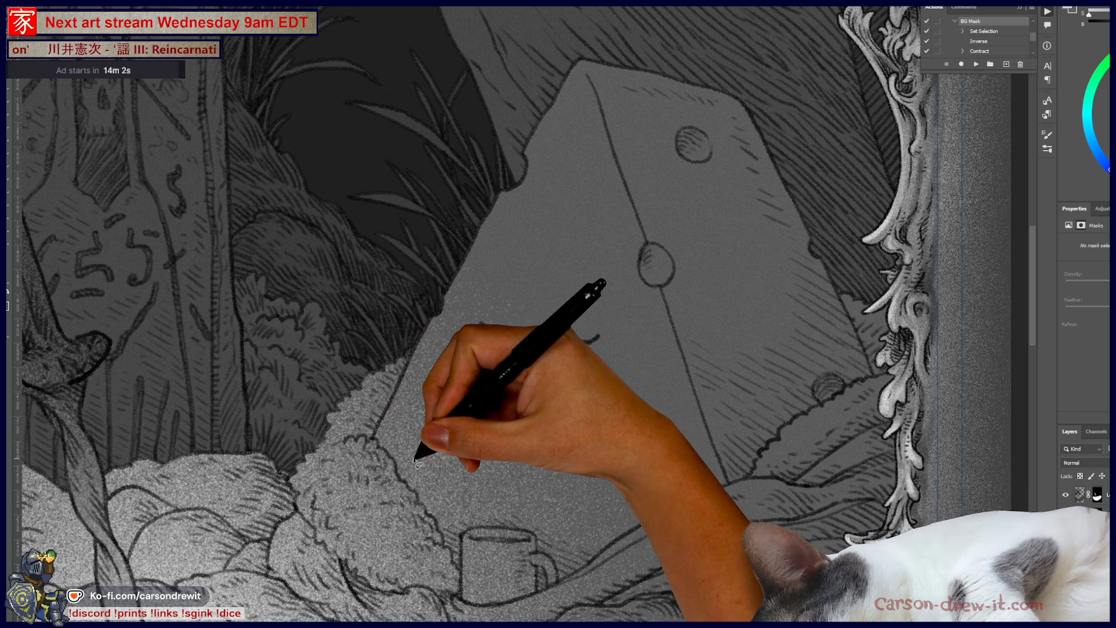
{"action": "key", "text": "ctrl+plus"}
{"action": "left_click_drag", "start_coordinate": [348, 456], "coordinate": [260, 327]}
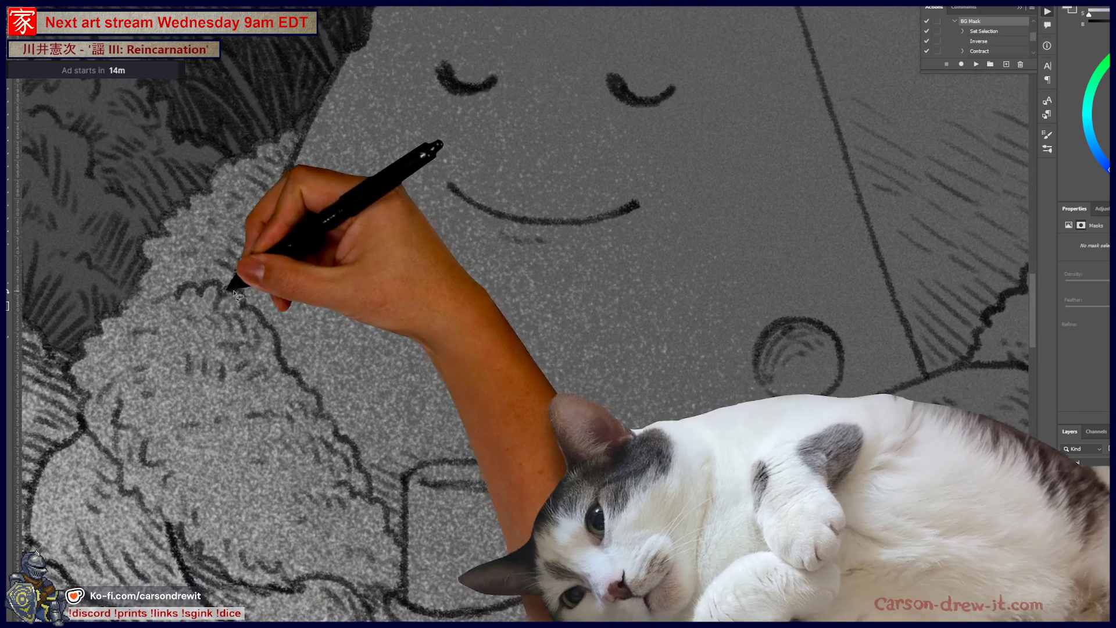
{"action": "mouse_move", "coordinate": [233, 285]}
{"action": "left_mouse_down"}
{"action": "mouse_move", "coordinate": [282, 365]}
{"action": "mouse_move", "coordinate": [250, 289]}
{"action": "mouse_move", "coordinate": [230, 284]}
{"action": "mouse_move", "coordinate": [258, 293]}
{"action": "mouse_move", "coordinate": [238, 293]}
{"action": "mouse_move", "coordinate": [264, 321]}
{"action": "left_mouse_up"}
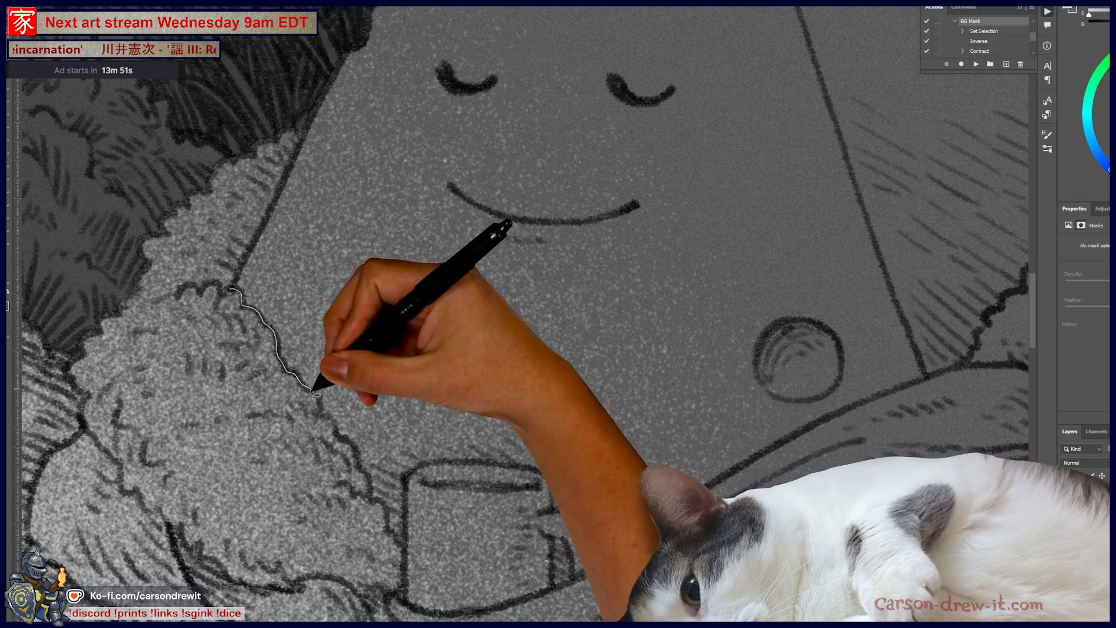
{"action": "mouse_move", "coordinate": [323, 403]}
{"action": "left_mouse_down"}
{"action": "mouse_move", "coordinate": [385, 529]}
{"action": "mouse_move", "coordinate": [401, 537]}
{"action": "mouse_move", "coordinate": [399, 412]}
{"action": "mouse_move", "coordinate": [314, 268]}
{"action": "mouse_move", "coordinate": [236, 285]}
{"action": "left_mouse_up"}
{"action": "mouse_move", "coordinate": [391, 446]}
{"action": "left_mouse_down"}
{"action": "mouse_move", "coordinate": [400, 534]}
{"action": "mouse_move", "coordinate": [406, 501]}
{"action": "left_mouse_up"}
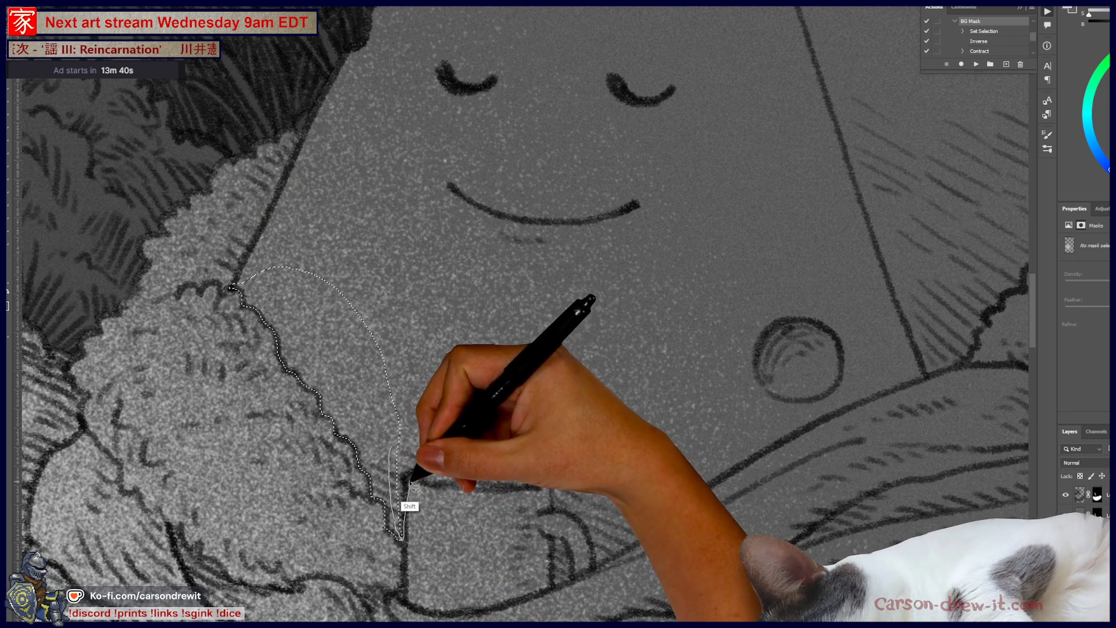
{"action": "mouse_move", "coordinate": [399, 448]}
{"action": "left_mouse_down"}
{"action": "mouse_move", "coordinate": [400, 534]}
{"action": "mouse_move", "coordinate": [407, 482]}
{"action": "mouse_move", "coordinate": [435, 465]}
{"action": "mouse_move", "coordinate": [540, 475]}
{"action": "left_mouse_up"}
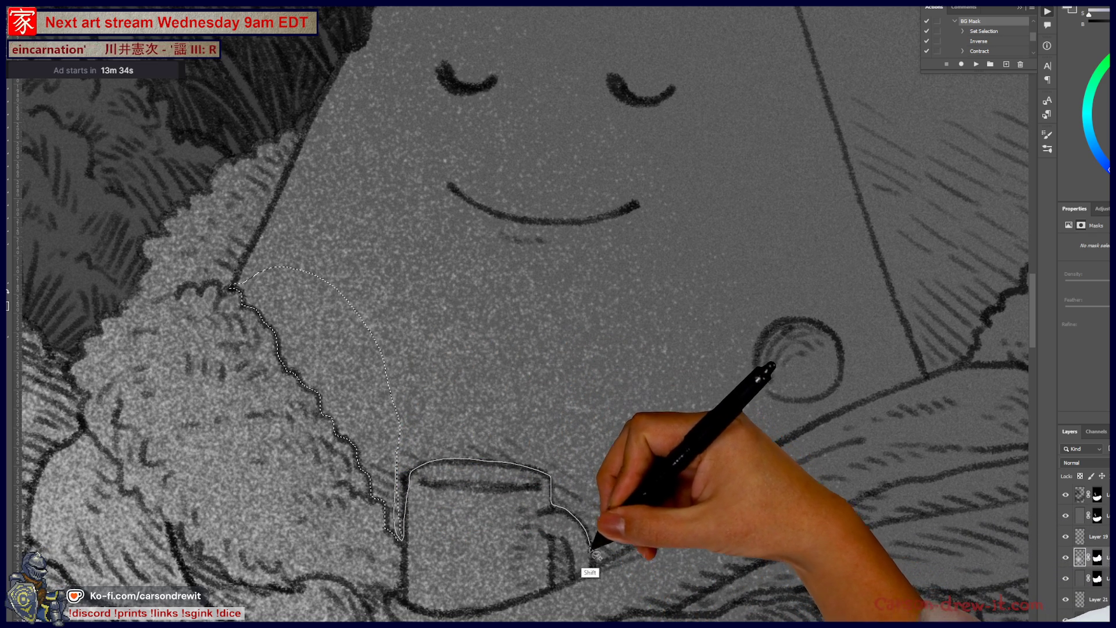
{"action": "mouse_move", "coordinate": [601, 567]}
{"action": "left_mouse_down"}
{"action": "mouse_move", "coordinate": [633, 430]}
{"action": "mouse_move", "coordinate": [369, 347]}
{"action": "left_mouse_up"}
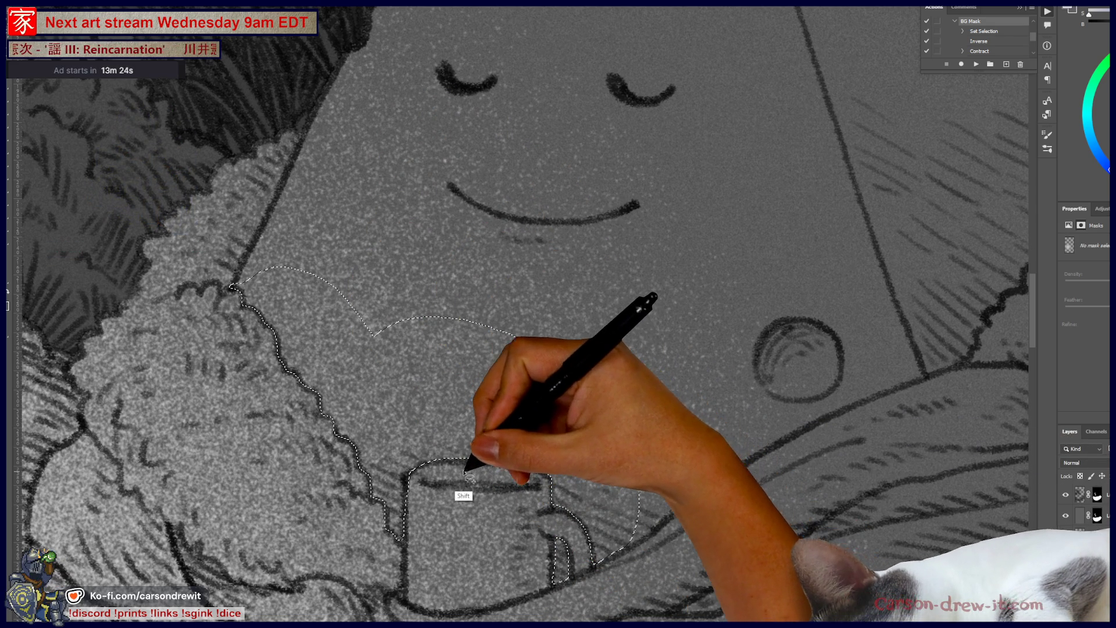
Add the creature's lower face, right side and tall top to the selection
{"action": "left_click_drag", "start_coordinate": [511, 456], "coordinate": [399, 516]}
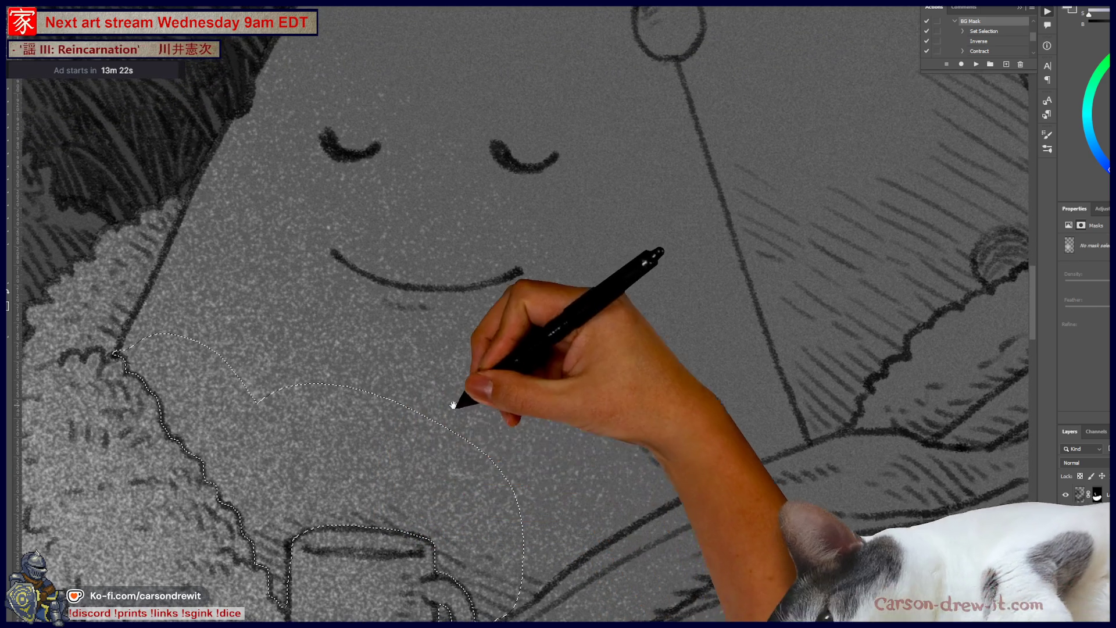
{"action": "left_click_drag", "start_coordinate": [490, 435], "coordinate": [531, 552]}
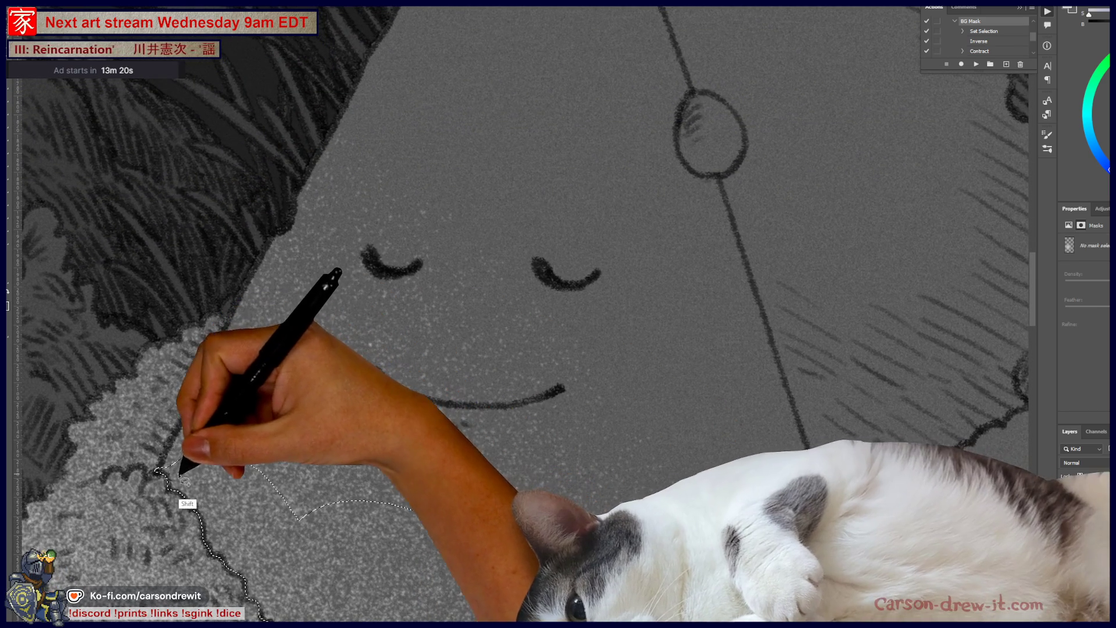
{"action": "mouse_move", "coordinate": [158, 470]}
{"action": "left_mouse_down"}
{"action": "mouse_move", "coordinate": [285, 200]}
{"action": "mouse_move", "coordinate": [399, 480]}
{"action": "mouse_move", "coordinate": [298, 499]}
{"action": "mouse_move", "coordinate": [436, 429]}
{"action": "mouse_move", "coordinate": [289, 461]}
{"action": "left_mouse_up"}
{"action": "key", "text": "ctrl+minus"}
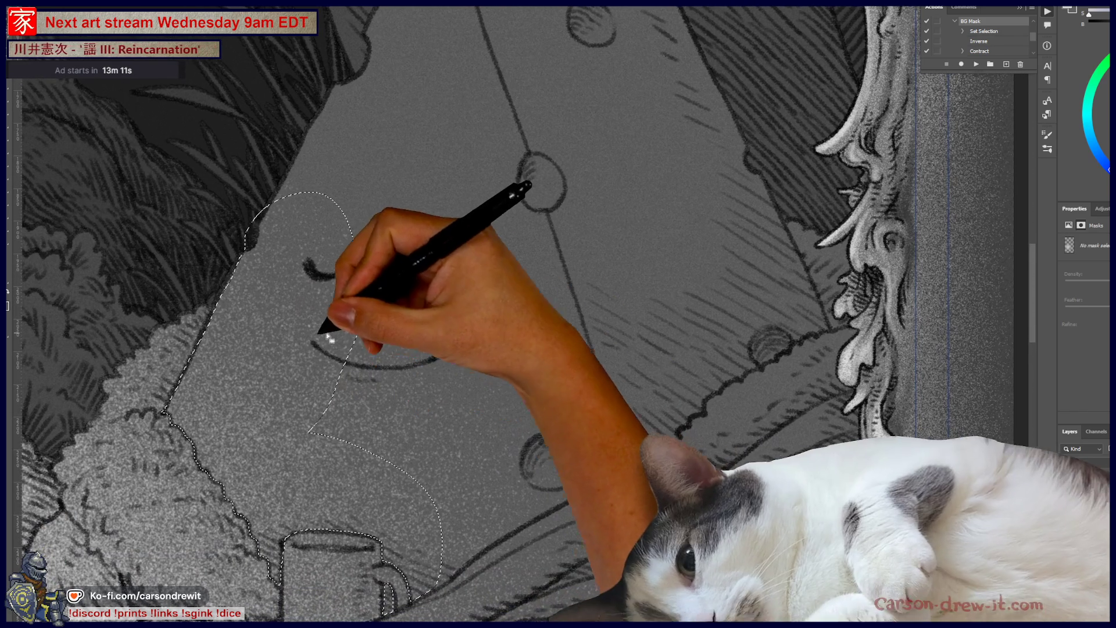
{"action": "mouse_move", "coordinate": [304, 335]}
{"action": "left_mouse_down"}
{"action": "mouse_move", "coordinate": [349, 487]}
{"action": "mouse_move", "coordinate": [388, 254]}
{"action": "mouse_move", "coordinate": [357, 262]}
{"action": "left_mouse_up"}
{"action": "mouse_move", "coordinate": [425, 427]}
{"action": "left_mouse_down"}
{"action": "mouse_move", "coordinate": [407, 465]}
{"action": "mouse_move", "coordinate": [422, 602]}
{"action": "mouse_move", "coordinate": [451, 589]}
{"action": "left_mouse_up"}
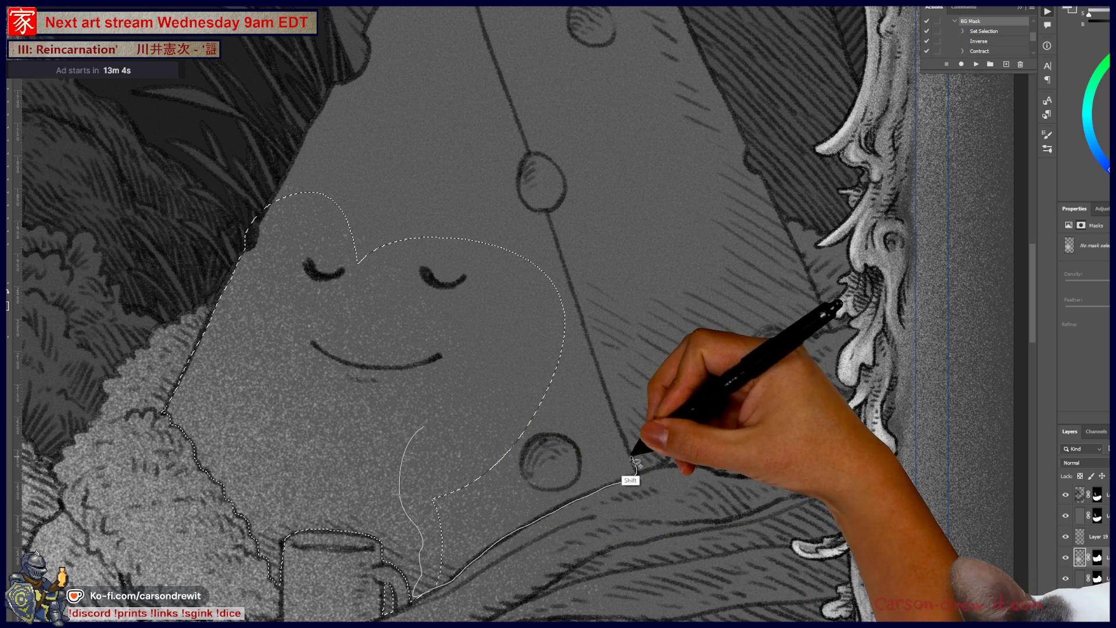
{"action": "left_click_drag", "start_coordinate": [606, 394], "coordinate": [605, 395]}
{"action": "left_click_drag", "start_coordinate": [525, 317], "coordinate": [617, 456]}
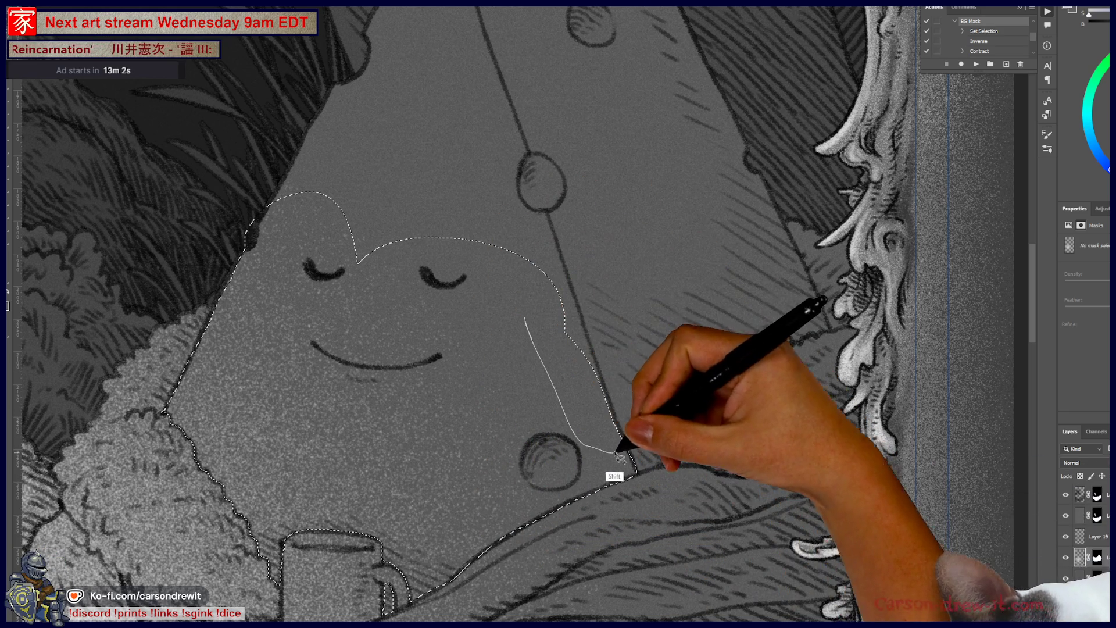
{"action": "left_click_drag", "start_coordinate": [607, 395], "coordinate": [552, 256]}
{"action": "mouse_move", "coordinate": [322, 168]}
{"action": "left_mouse_down"}
{"action": "mouse_move", "coordinate": [411, 225]}
{"action": "mouse_move", "coordinate": [254, 388]}
{"action": "left_mouse_up"}
{"action": "mouse_move", "coordinate": [203, 461]}
{"action": "left_mouse_down"}
{"action": "mouse_move", "coordinate": [245, 317]}
{"action": "mouse_move", "coordinate": [357, 93]}
{"action": "mouse_move", "coordinate": [381, 100]}
{"action": "mouse_move", "coordinate": [478, 382]}
{"action": "left_mouse_up"}
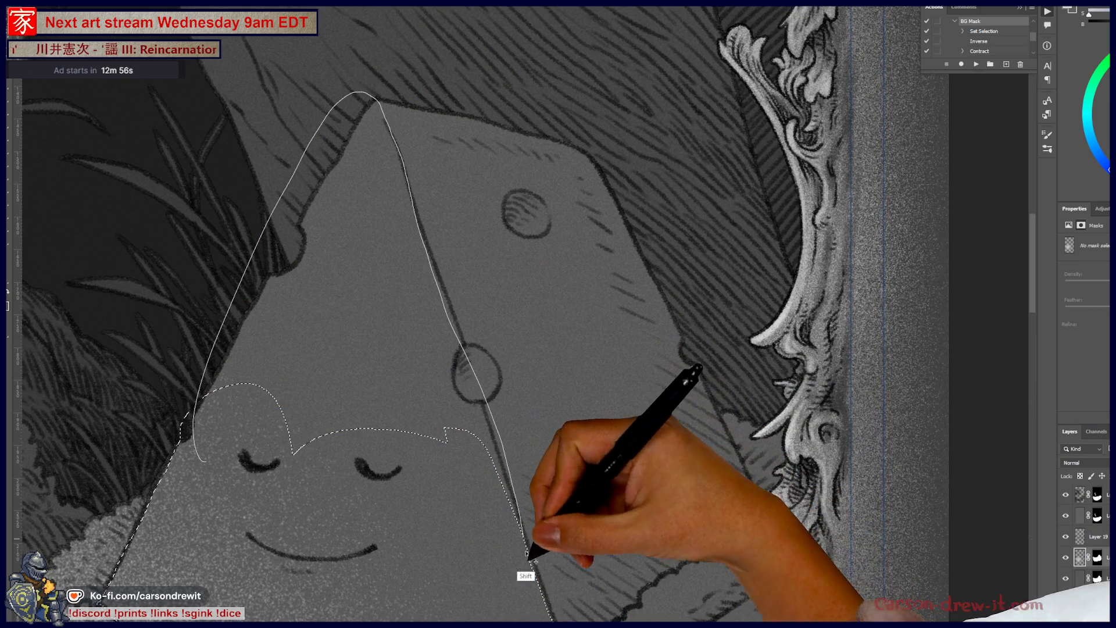
{"action": "mouse_move", "coordinate": [494, 594]}
{"action": "left_mouse_down"}
{"action": "mouse_move", "coordinate": [586, 389]}
{"action": "mouse_move", "coordinate": [311, 379]}
{"action": "left_mouse_up"}
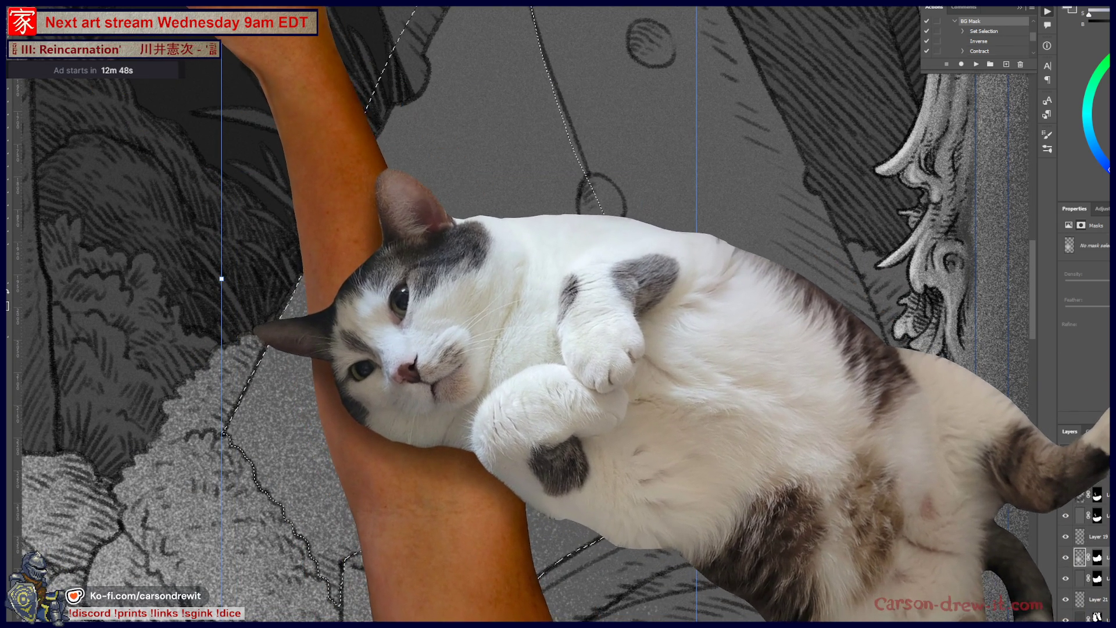
Use Transform Selection to stretch the cheese-and-mug selection outline into place
{"action": "right_click", "coordinate": [100, 81]}
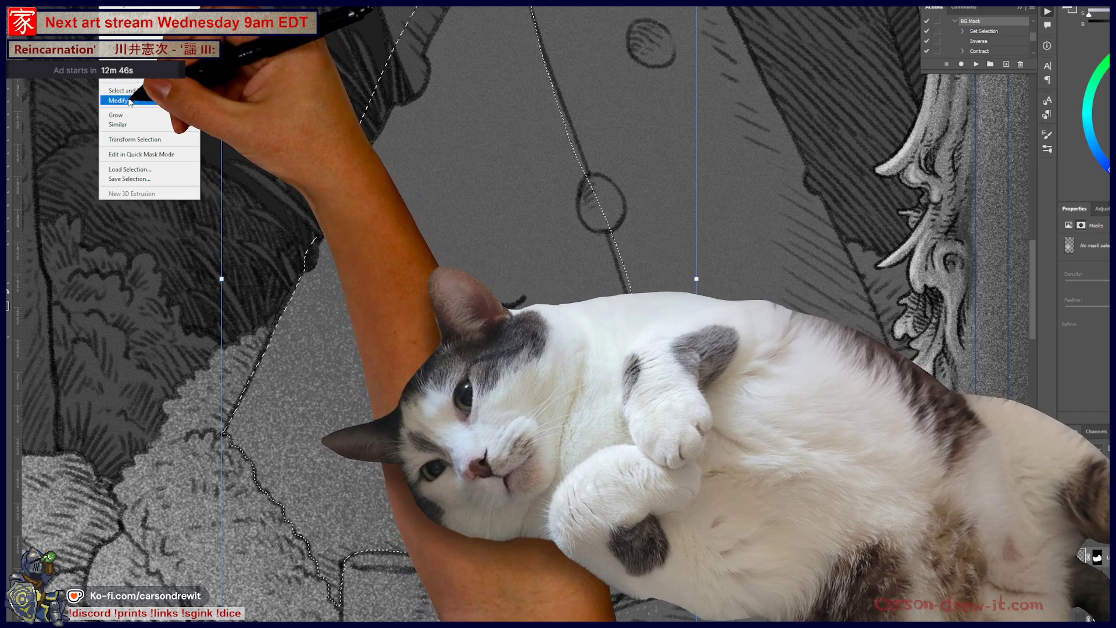
{"action": "left_click", "coordinate": [134, 140]}
{"action": "mouse_move", "coordinate": [384, 450]}
{"action": "left_mouse_down"}
{"action": "mouse_move", "coordinate": [423, 441]}
{"action": "mouse_move", "coordinate": [434, 452]}
{"action": "mouse_move", "coordinate": [636, 304]}
{"action": "left_mouse_up"}
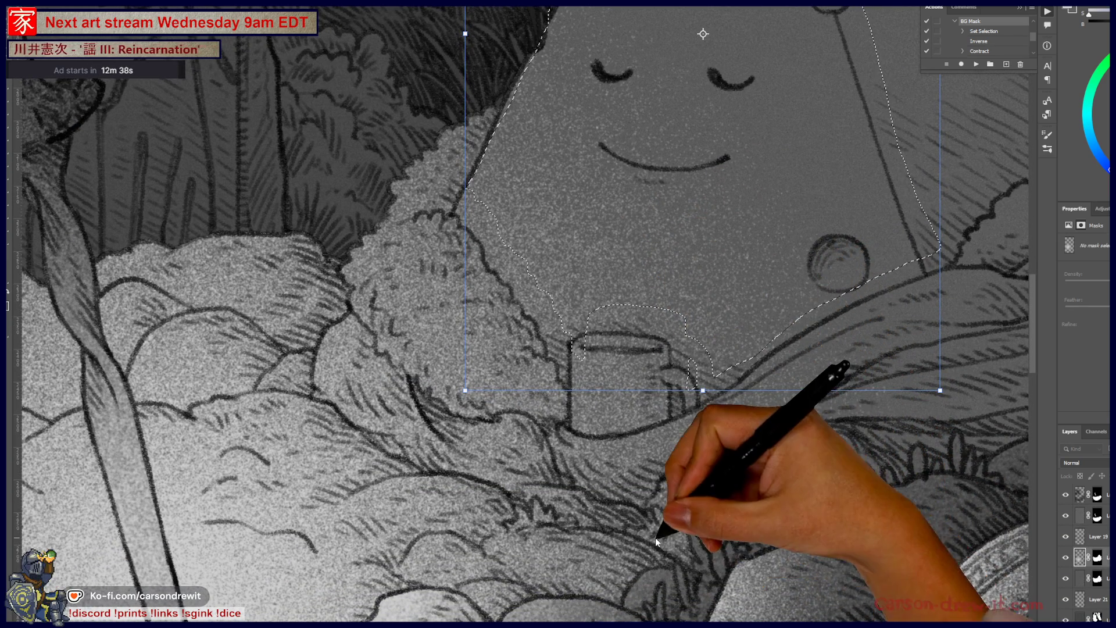
{"action": "scroll", "coordinate": [549, 410], "scroll_direction": "down", "scroll_amount": 2}
{"action": "scroll", "coordinate": [635, 379], "scroll_direction": "up", "scroll_amount": 3}
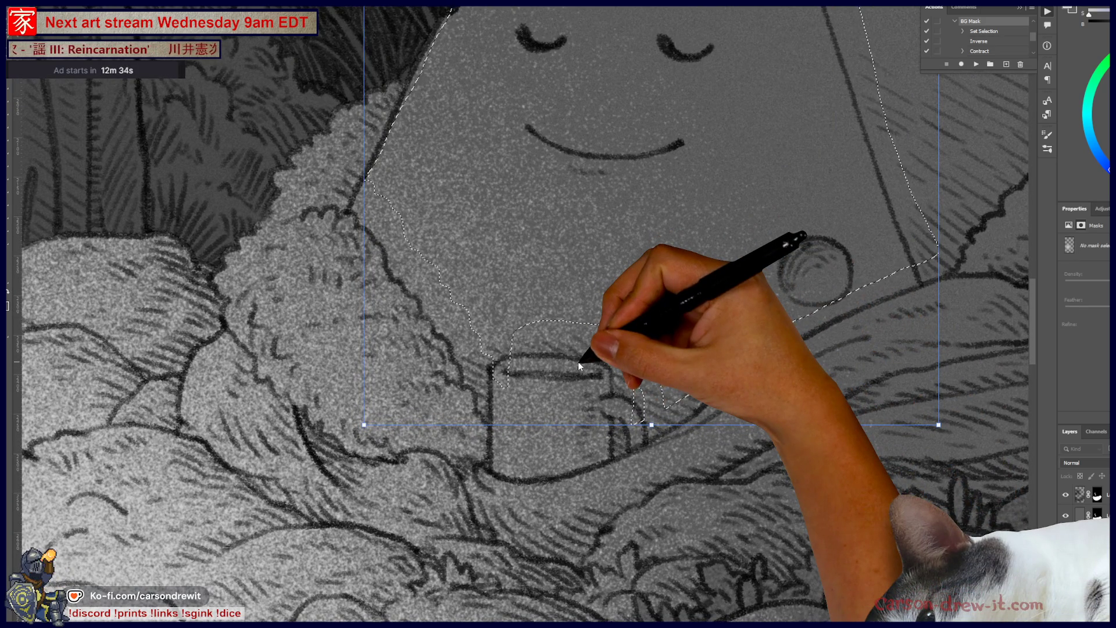
{"action": "scroll", "coordinate": [576, 395], "scroll_direction": "up", "scroll_amount": 3}
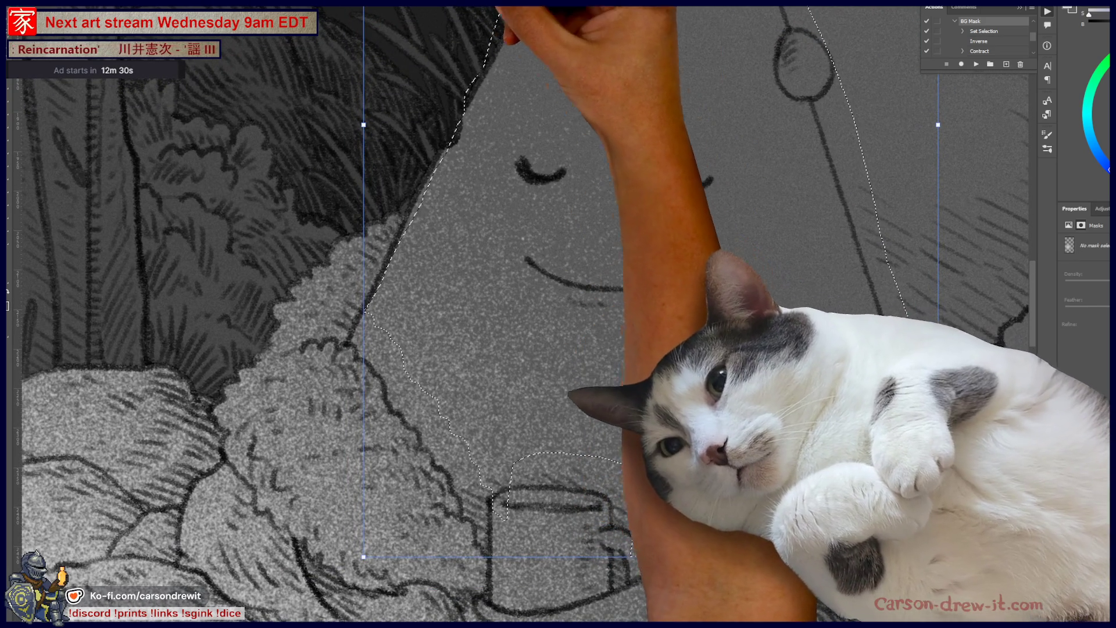
Apply the selection transform and subtract the area by the mug's handle
{"action": "left_click_drag", "start_coordinate": [660, 170], "coordinate": [711, 178]}
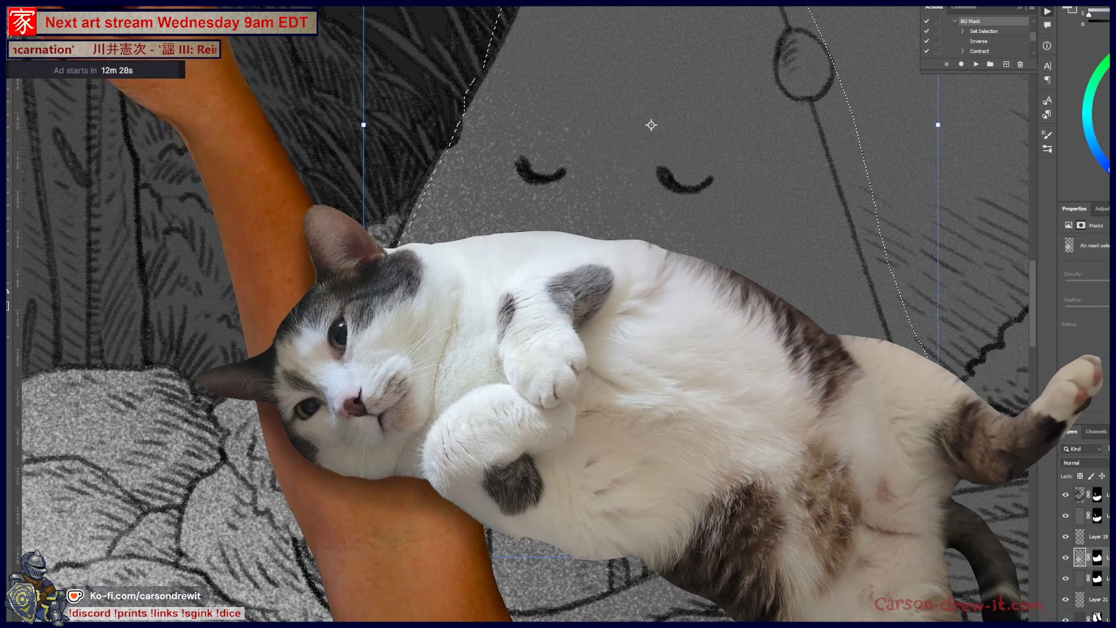
{"action": "key", "text": "b"}
{"action": "mouse_move", "coordinate": [364, 311]}
{"action": "left_mouse_down"}
{"action": "mouse_move", "coordinate": [499, 515]}
{"action": "mouse_move", "coordinate": [499, 486]}
{"action": "mouse_move", "coordinate": [526, 496]}
{"action": "left_mouse_up"}
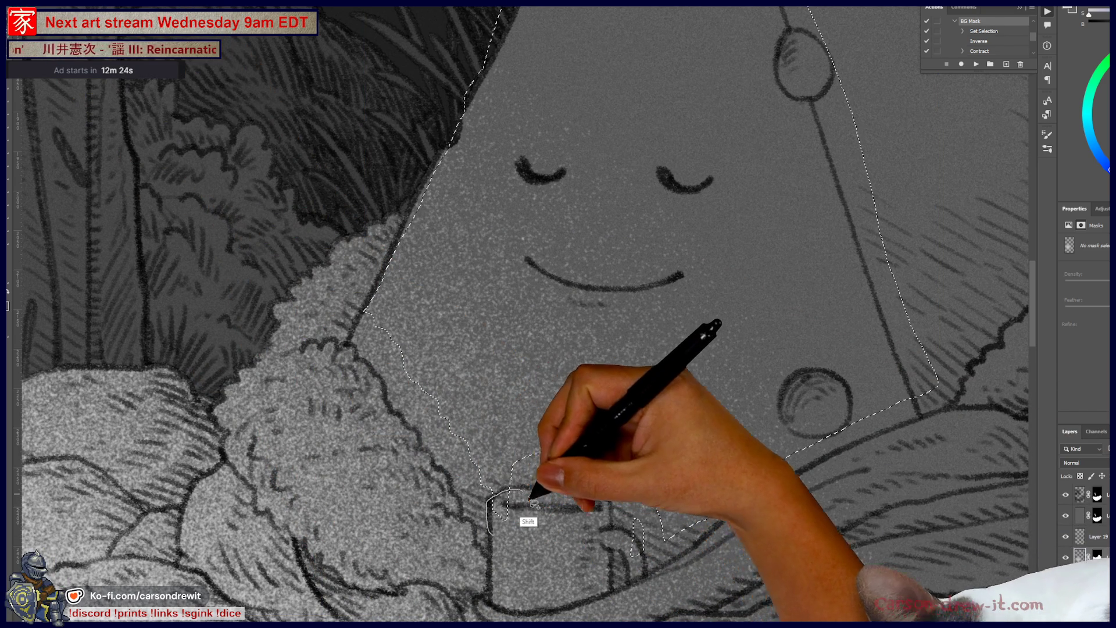
{"action": "mouse_move", "coordinate": [498, 532]}
{"action": "left_mouse_down"}
{"action": "mouse_move", "coordinate": [484, 510]}
{"action": "mouse_move", "coordinate": [522, 489]}
{"action": "mouse_move", "coordinate": [514, 549]}
{"action": "mouse_move", "coordinate": [615, 558]}
{"action": "left_mouse_up"}
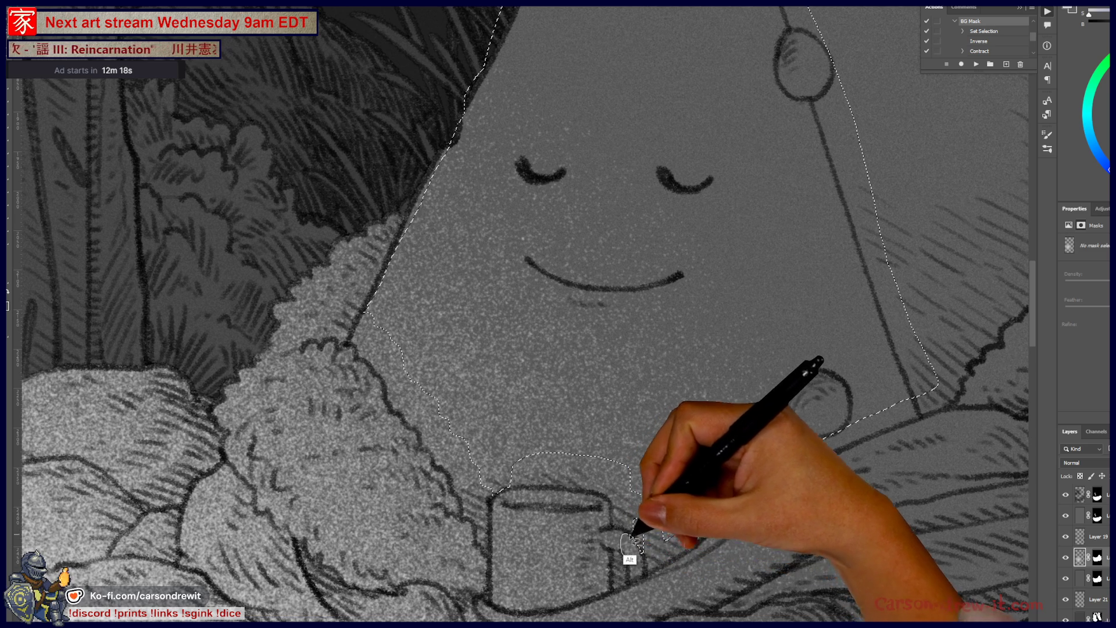
Trim slivers off the selection along the creature's upper-left and upper edges
{"action": "mouse_move", "coordinate": [692, 561]}
{"action": "left_mouse_down"}
{"action": "mouse_move", "coordinate": [561, 598]}
{"action": "mouse_move", "coordinate": [575, 561]}
{"action": "mouse_move", "coordinate": [536, 495]}
{"action": "left_mouse_up"}
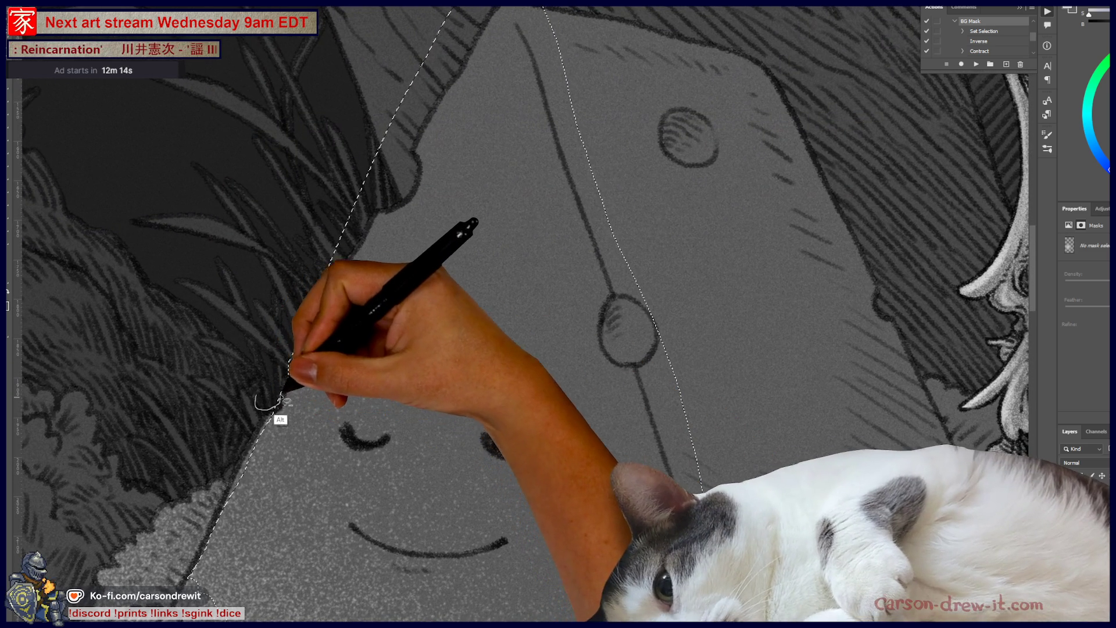
{"action": "mouse_move", "coordinate": [293, 371]}
{"action": "left_mouse_down"}
{"action": "mouse_move", "coordinate": [304, 297]}
{"action": "mouse_move", "coordinate": [277, 374]}
{"action": "mouse_move", "coordinate": [307, 344]}
{"action": "mouse_move", "coordinate": [353, 235]}
{"action": "left_mouse_up"}
{"action": "mouse_move", "coordinate": [511, 130]}
{"action": "left_mouse_down"}
{"action": "mouse_move", "coordinate": [204, 320]}
{"action": "mouse_move", "coordinate": [192, 252]}
{"action": "mouse_move", "coordinate": [217, 206]}
{"action": "left_mouse_up"}
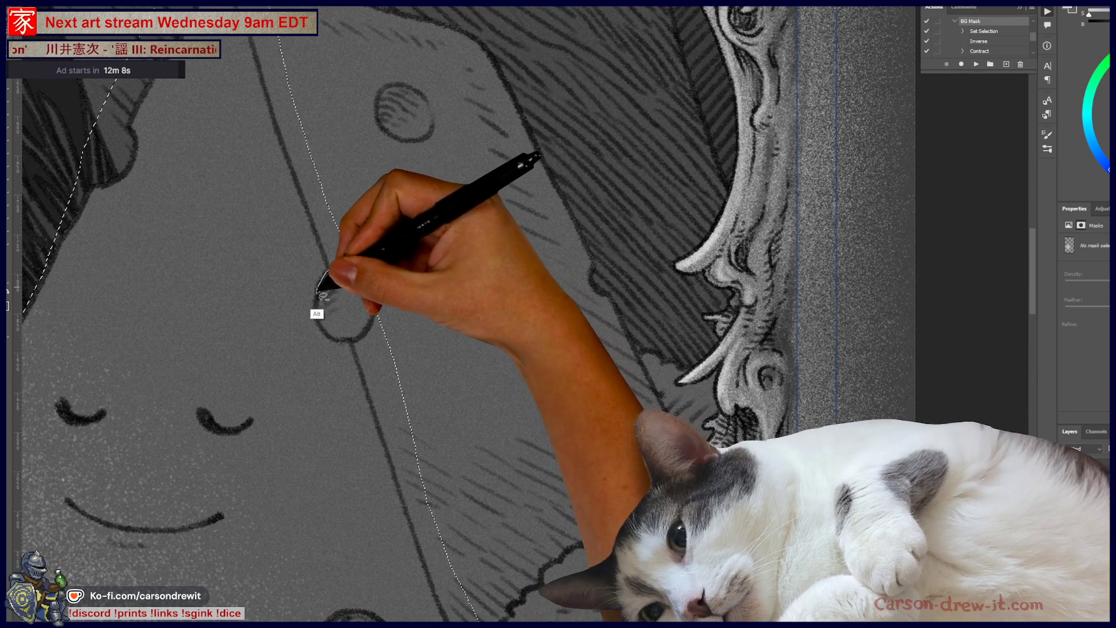
{"action": "mouse_move", "coordinate": [348, 340]}
{"action": "left_mouse_down"}
{"action": "mouse_move", "coordinate": [370, 319]}
{"action": "mouse_move", "coordinate": [356, 279]}
{"action": "left_mouse_up"}
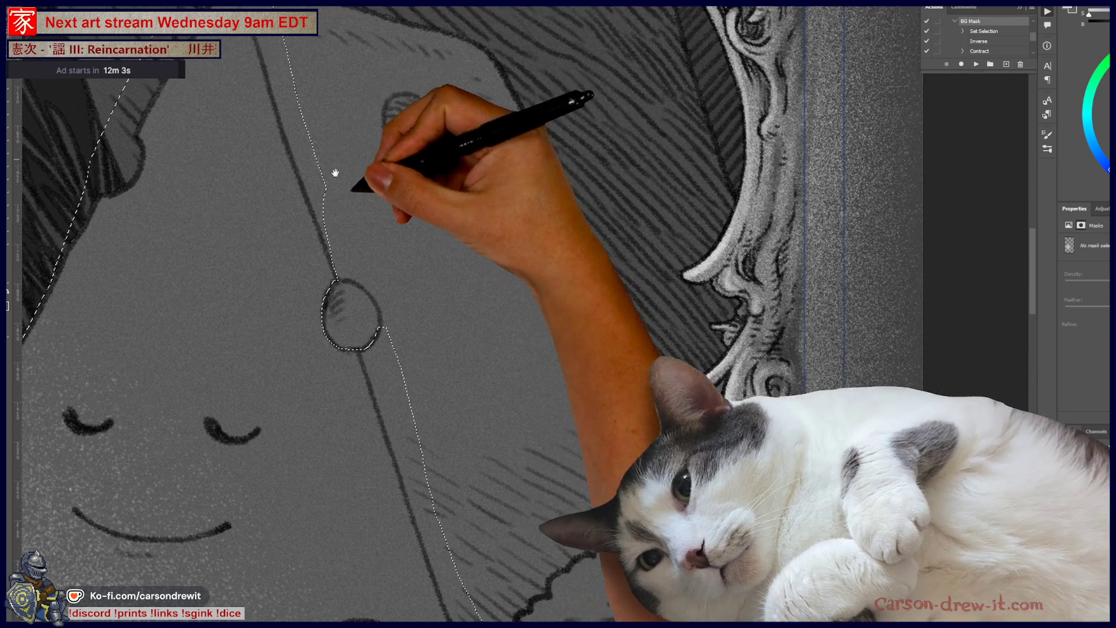
{"action": "left_click_drag", "start_coordinate": [332, 174], "coordinate": [453, 319]}
{"action": "mouse_move", "coordinate": [377, 101]}
{"action": "left_mouse_down"}
{"action": "mouse_move", "coordinate": [337, 132]}
{"action": "mouse_move", "coordinate": [366, 174]}
{"action": "mouse_move", "coordinate": [397, 268]}
{"action": "left_mouse_up"}
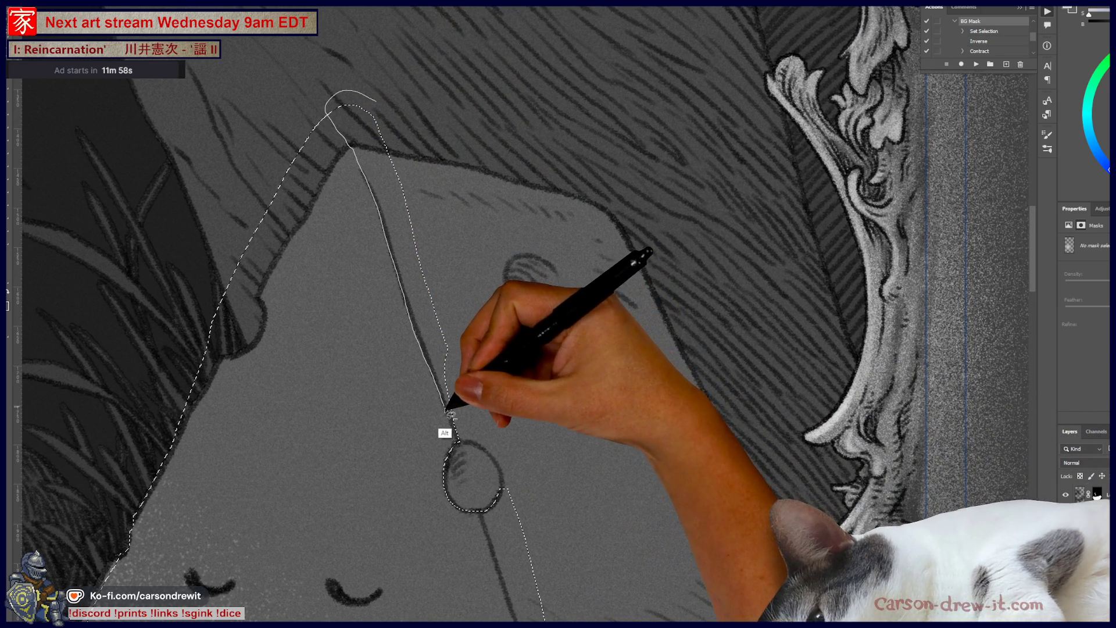
{"action": "left_click_drag", "start_coordinate": [476, 286], "coordinate": [375, 192]}
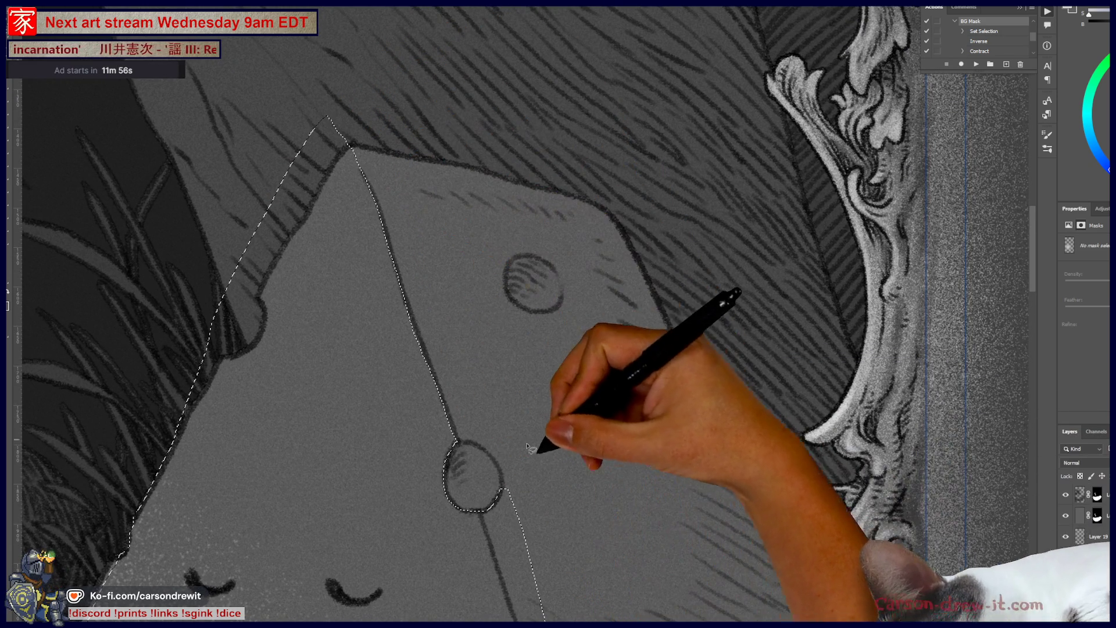
Cut the selection around the small holes down the creature's right side
{"action": "mouse_move", "coordinate": [544, 438]}
{"action": "left_mouse_down"}
{"action": "mouse_move", "coordinate": [553, 152]}
{"action": "mouse_move", "coordinate": [486, 200]}
{"action": "mouse_move", "coordinate": [491, 235]}
{"action": "left_mouse_up"}
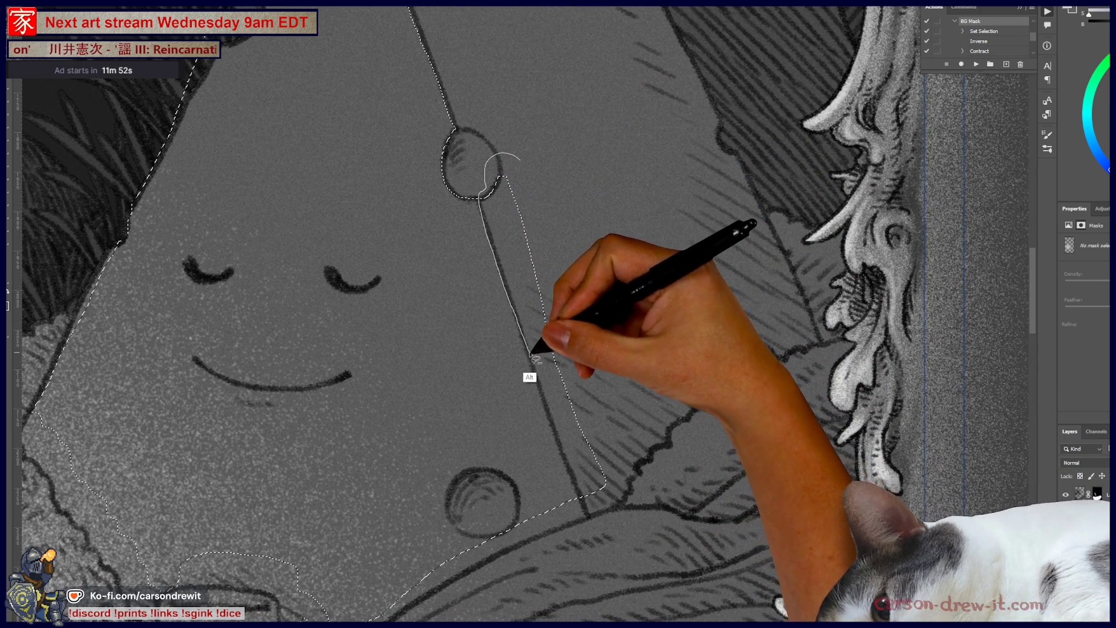
{"action": "left_click_drag", "start_coordinate": [530, 355], "coordinate": [540, 264]}
{"action": "mouse_move", "coordinate": [519, 168]}
{"action": "left_mouse_down"}
{"action": "mouse_move", "coordinate": [478, 201]}
{"action": "mouse_move", "coordinate": [518, 317]}
{"action": "mouse_move", "coordinate": [563, 267]}
{"action": "mouse_move", "coordinate": [487, 201]}
{"action": "mouse_move", "coordinate": [546, 365]}
{"action": "left_mouse_up"}
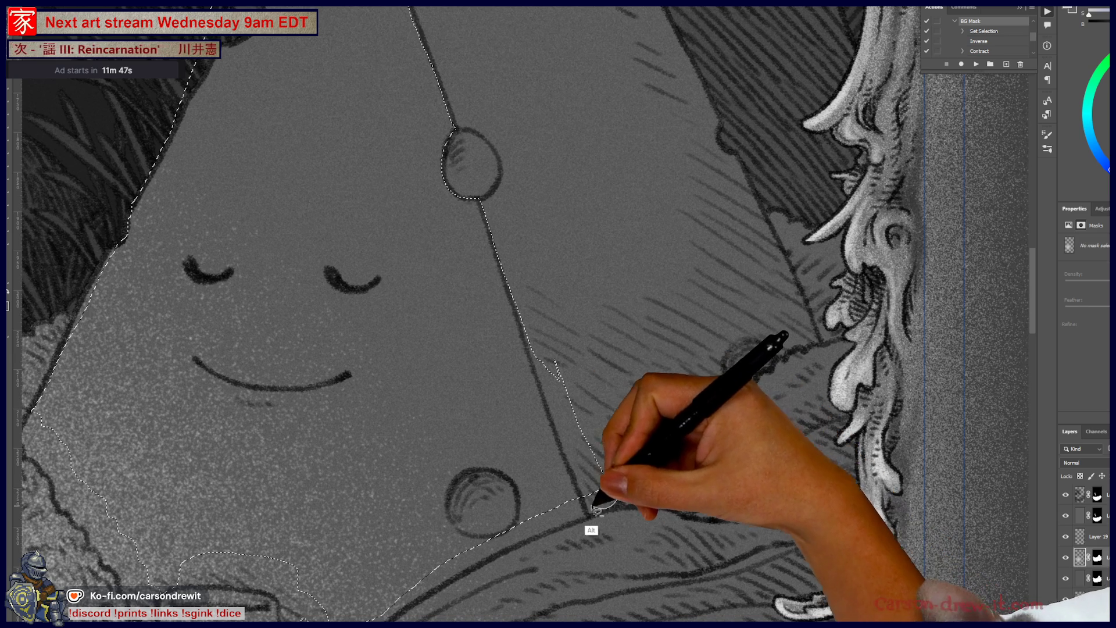
{"action": "mouse_move", "coordinate": [535, 364]}
{"action": "left_mouse_down"}
{"action": "mouse_move", "coordinate": [525, 310]}
{"action": "mouse_move", "coordinate": [628, 511]}
{"action": "left_mouse_up"}
{"action": "mouse_move", "coordinate": [546, 348]}
{"action": "left_mouse_down"}
{"action": "mouse_move", "coordinate": [526, 323]}
{"action": "mouse_move", "coordinate": [481, 494]}
{"action": "mouse_move", "coordinate": [483, 547]}
{"action": "left_mouse_up"}
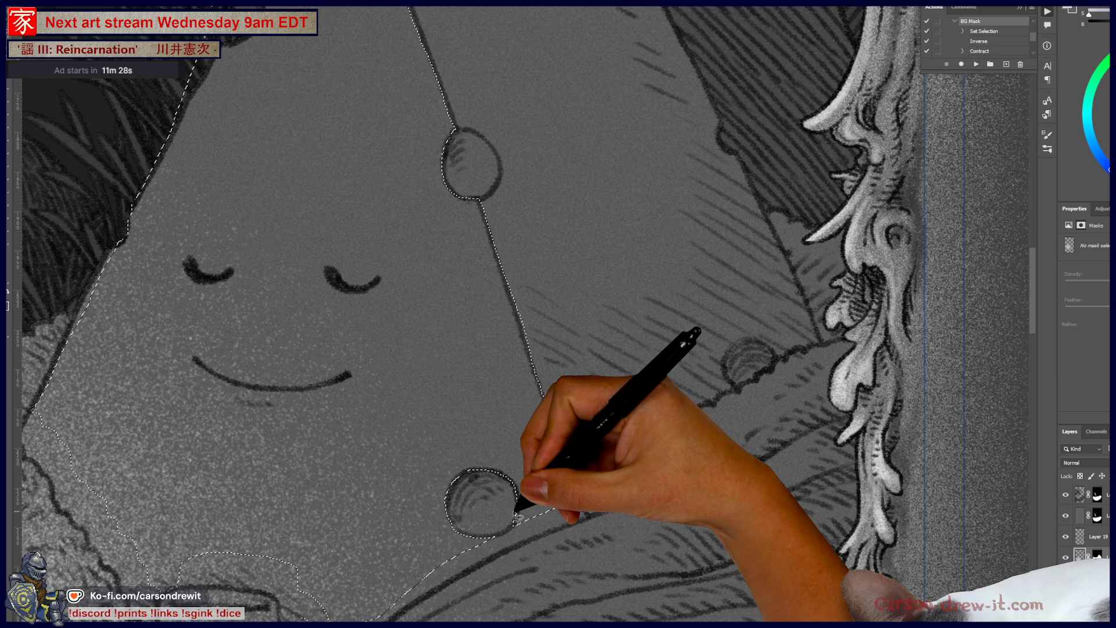
Fill the cheese face selection with the bright grainy texture using Ctrl+F
{"action": "scroll", "coordinate": [474, 480], "scroll_direction": "down", "scroll_amount": 3}
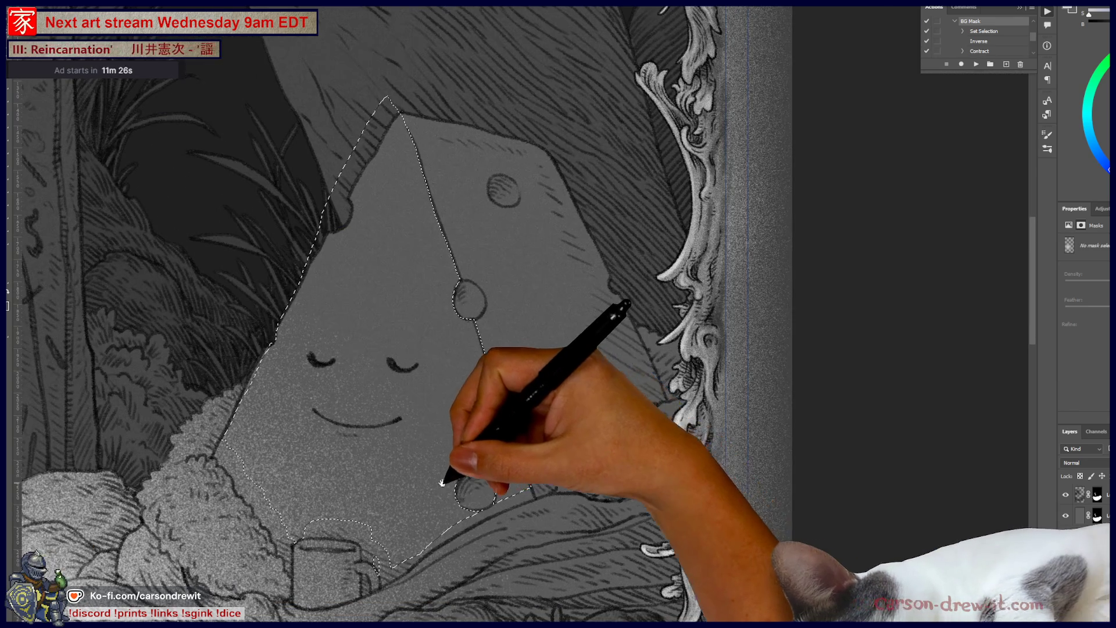
{"action": "scroll", "coordinate": [442, 482], "scroll_direction": "up", "scroll_amount": 2}
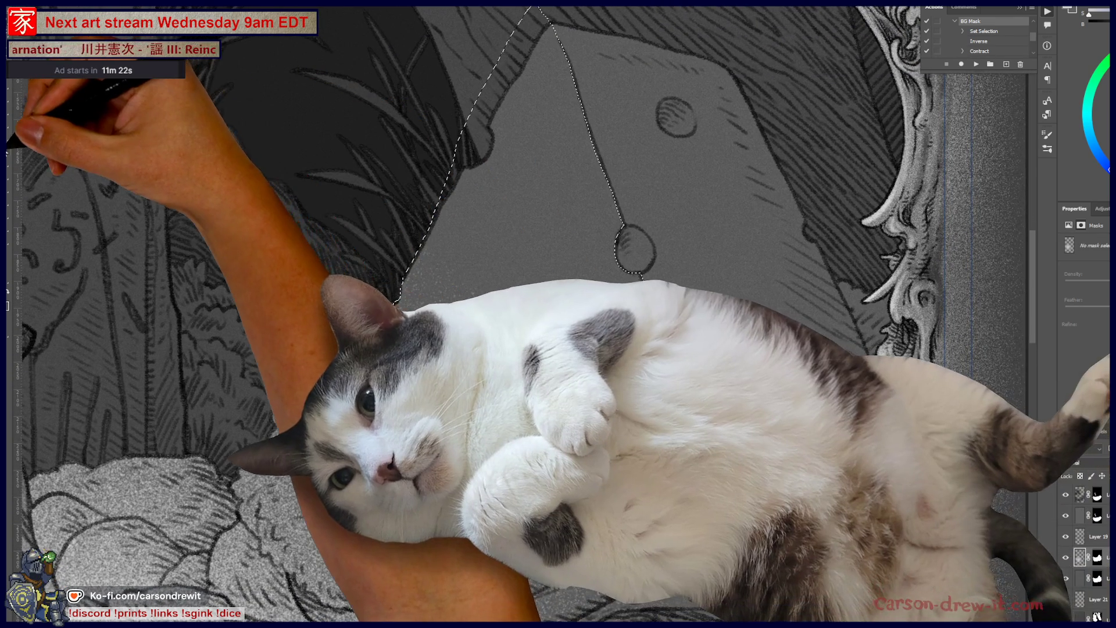
{"action": "key", "text": "ctrl+f"}
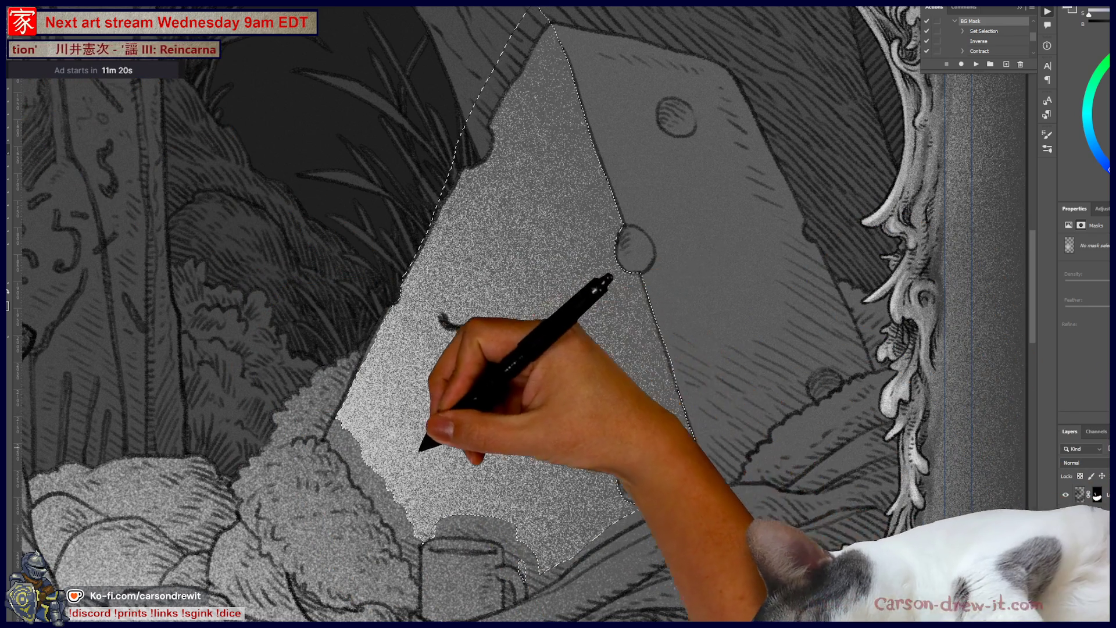
{"action": "scroll", "coordinate": [442, 407], "scroll_direction": "down", "scroll_amount": 4}
{"action": "scroll", "coordinate": [442, 407], "scroll_direction": "up", "scroll_amount": 2}
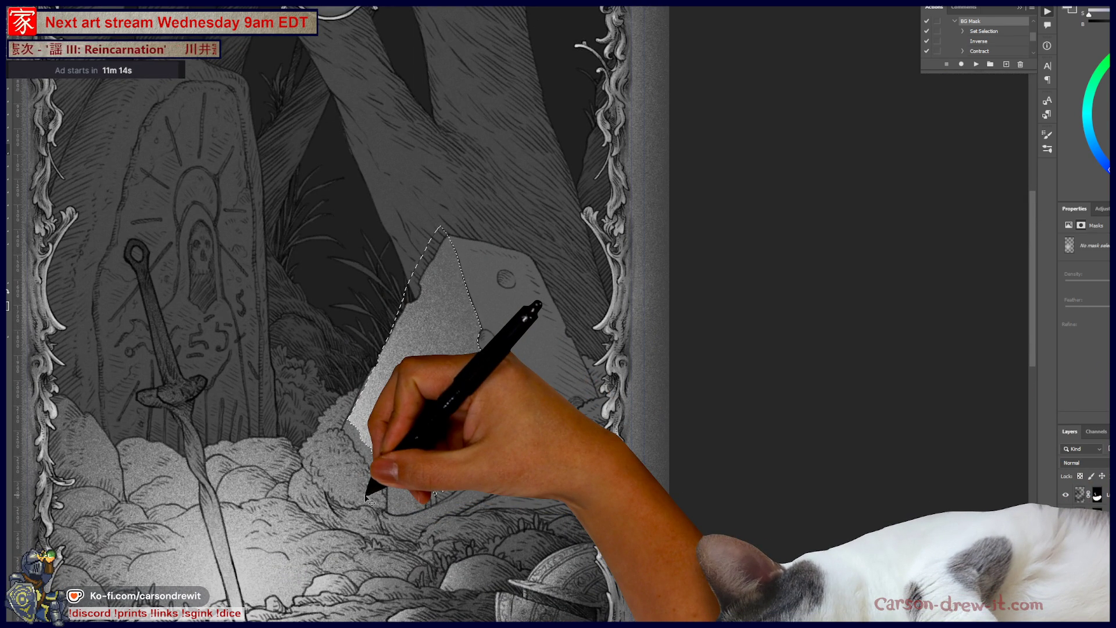
{"action": "scroll", "coordinate": [442, 378], "scroll_direction": "up", "scroll_amount": 3}
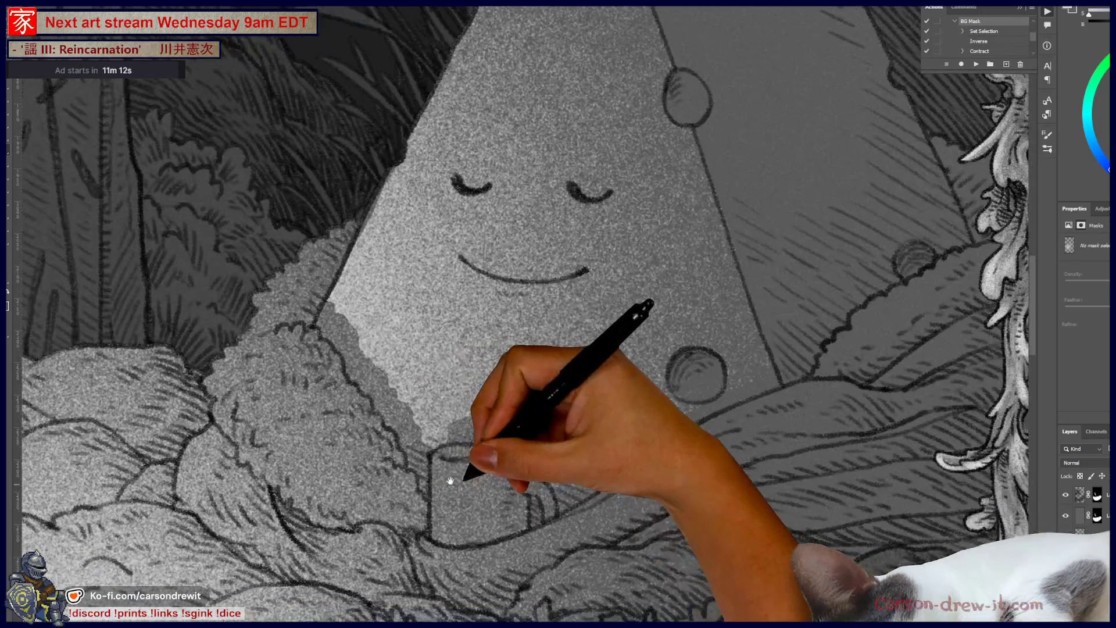
{"action": "scroll", "coordinate": [442, 349], "scroll_direction": "down", "scroll_amount": 4}
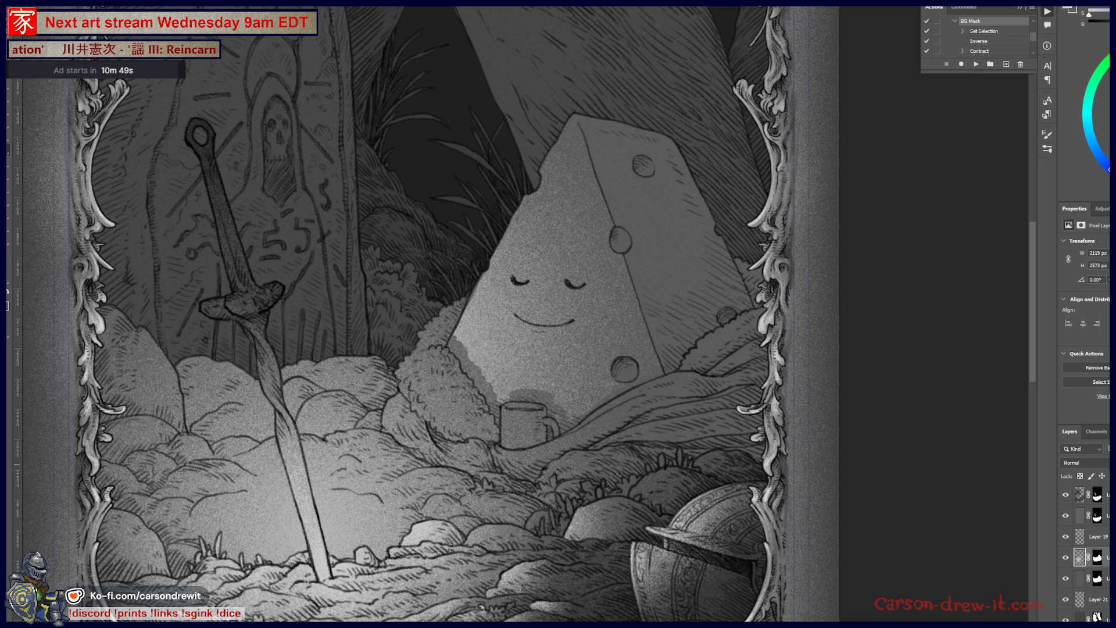
Copy the cheese creature's mask onto the shadow layer and start a polygonal lasso outline
{"action": "key", "text": "ctrl+minus"}
{"action": "key", "text": "ctrl+minus"}
{"action": "key", "text": "ctrl+minus"}
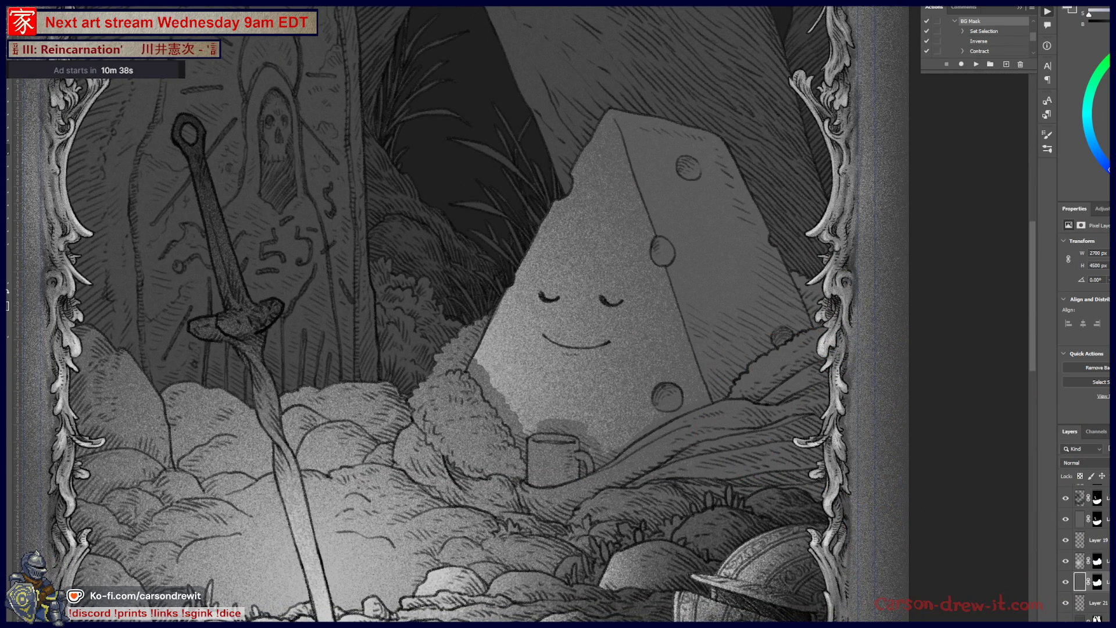
{"action": "left_click_drag", "start_coordinate": [1100, 589], "coordinate": [1098, 582]}
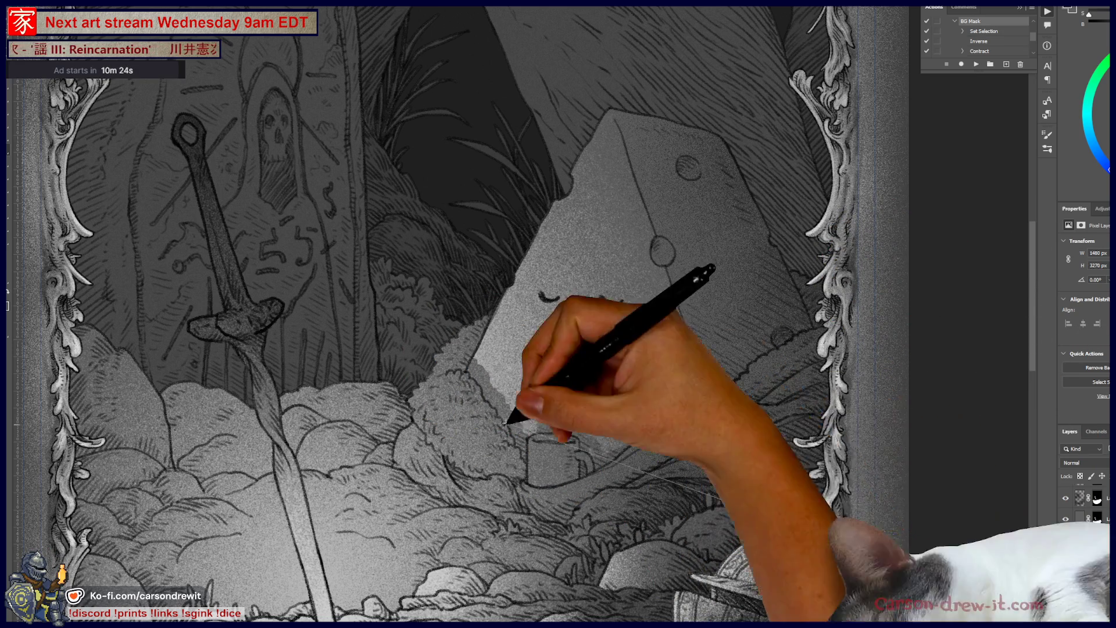
{"action": "left_click", "coordinate": [833, 450]}
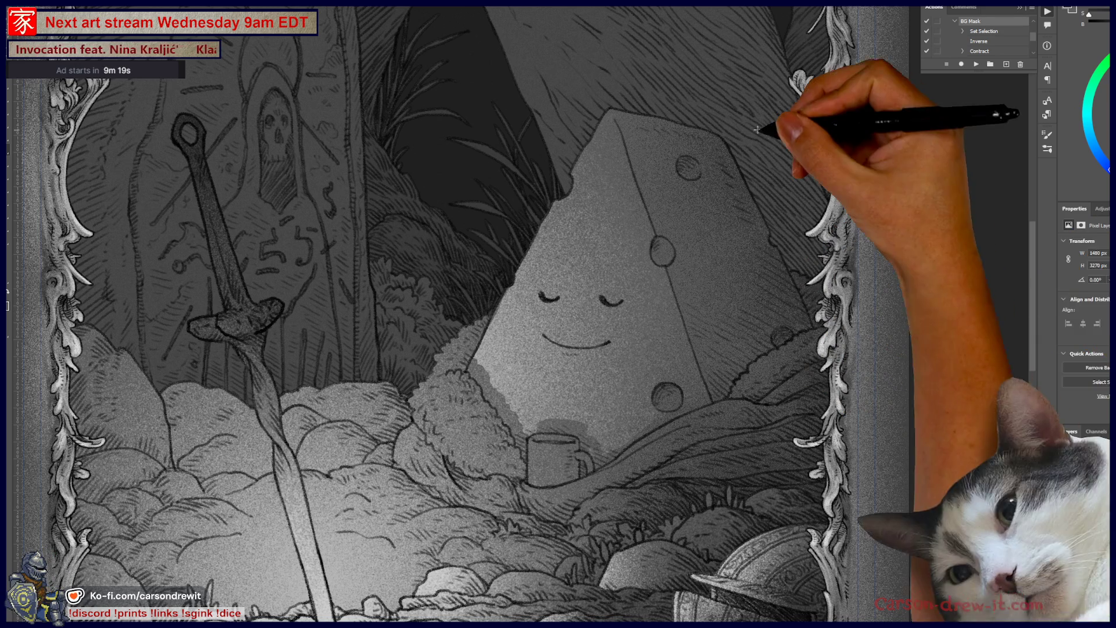
{"action": "mouse_move", "coordinate": [562, 476]}
{"action": "left_mouse_down"}
{"action": "mouse_move", "coordinate": [705, 285]}
{"action": "mouse_move", "coordinate": [741, 324]}
{"action": "left_mouse_up"}
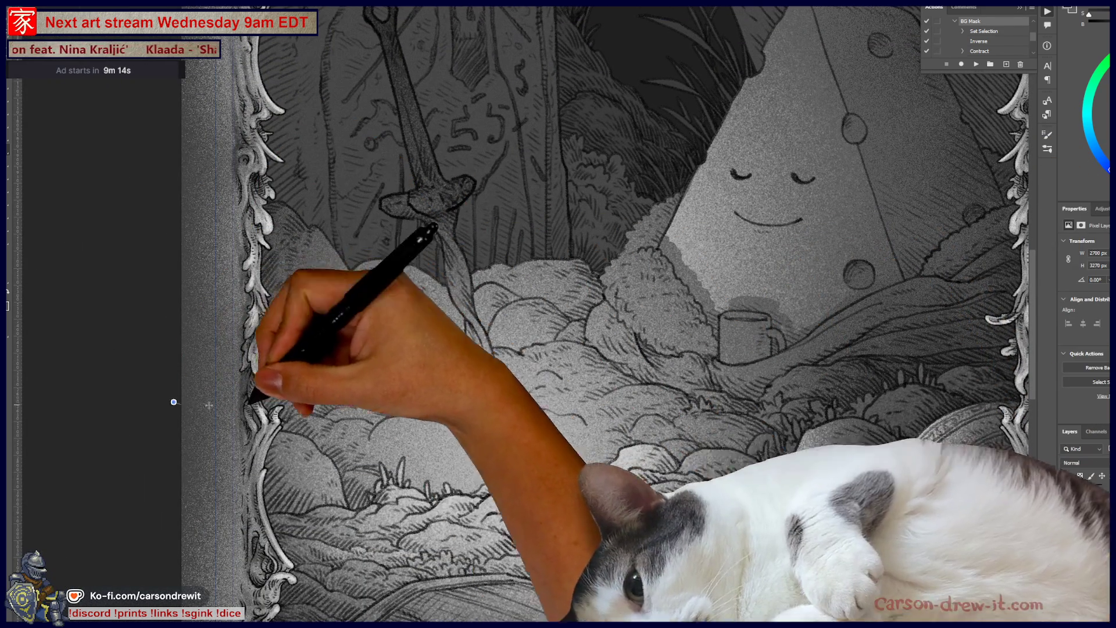
Brush trial light strokes along the cheese's upper-left and right edges, undoing both
{"action": "mouse_move", "coordinate": [541, 552]}
{"action": "left_mouse_down"}
{"action": "mouse_move", "coordinate": [560, 542]}
{"action": "mouse_move", "coordinate": [436, 515]}
{"action": "mouse_move", "coordinate": [498, 544]}
{"action": "left_mouse_up"}
{"action": "left_click_drag", "start_coordinate": [531, 449], "coordinate": [559, 469]}
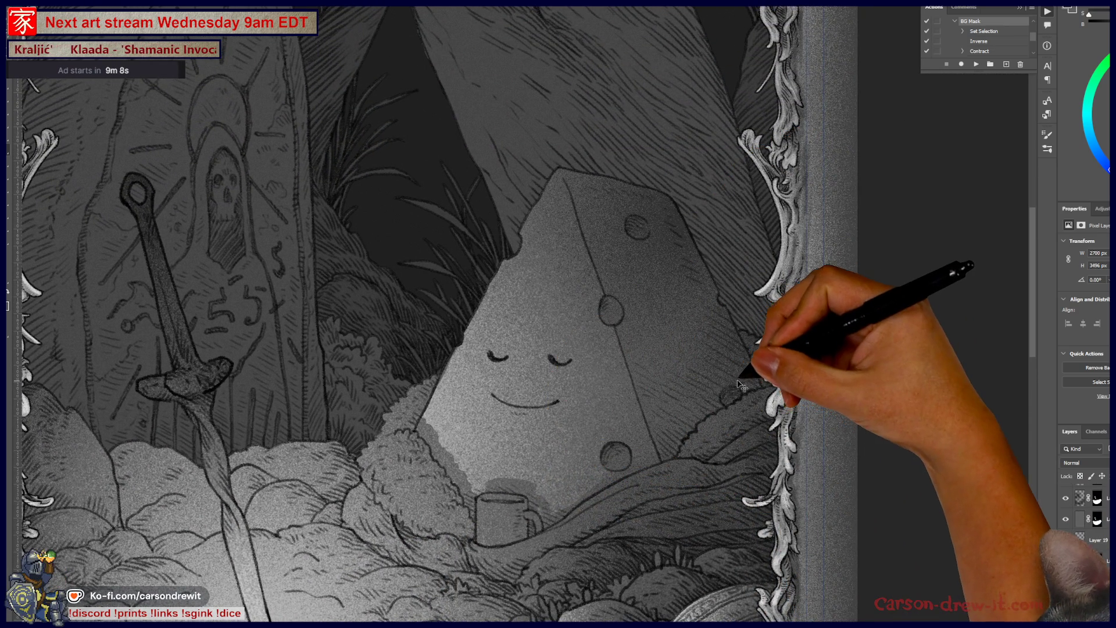
{"action": "left_click_drag", "start_coordinate": [506, 279], "coordinate": [491, 293]}
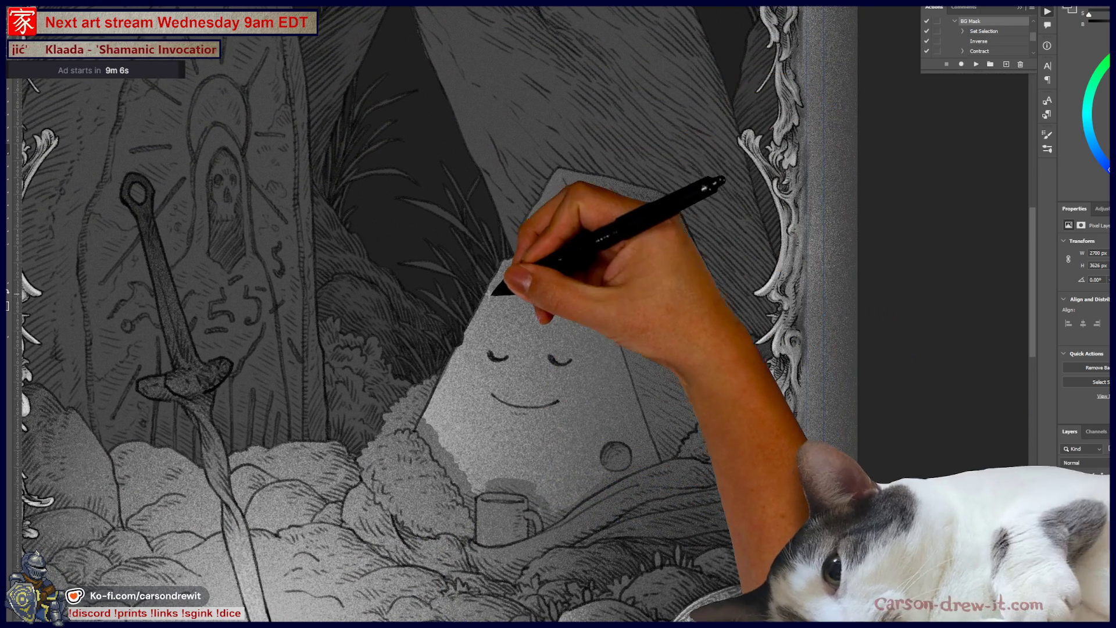
{"action": "key", "text": "ctrl+z"}
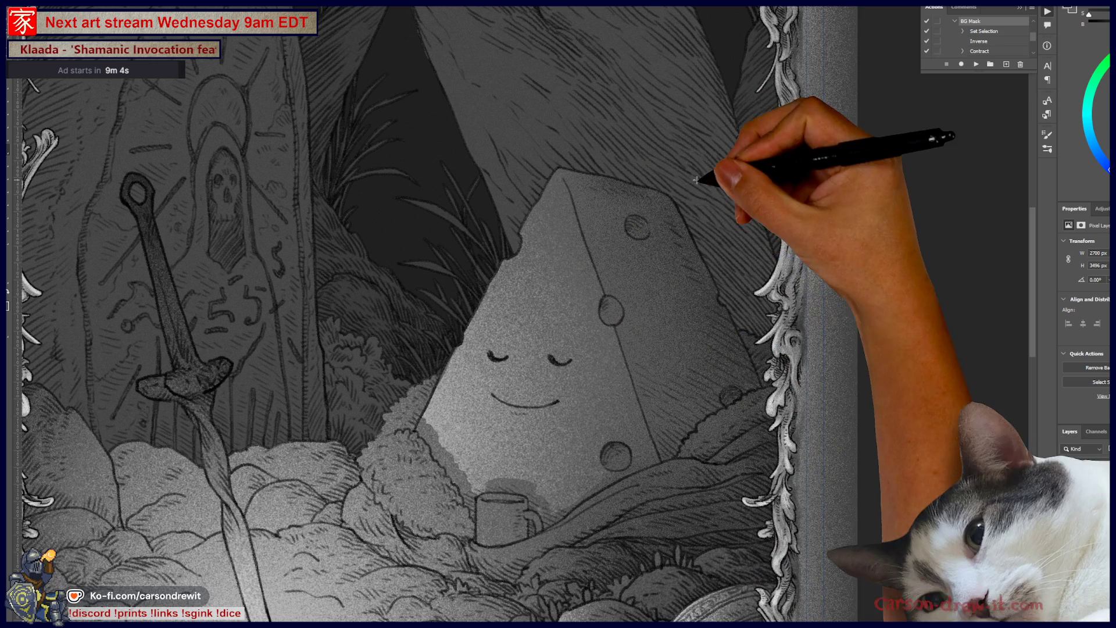
{"action": "left_click_drag", "start_coordinate": [721, 320], "coordinate": [701, 348]}
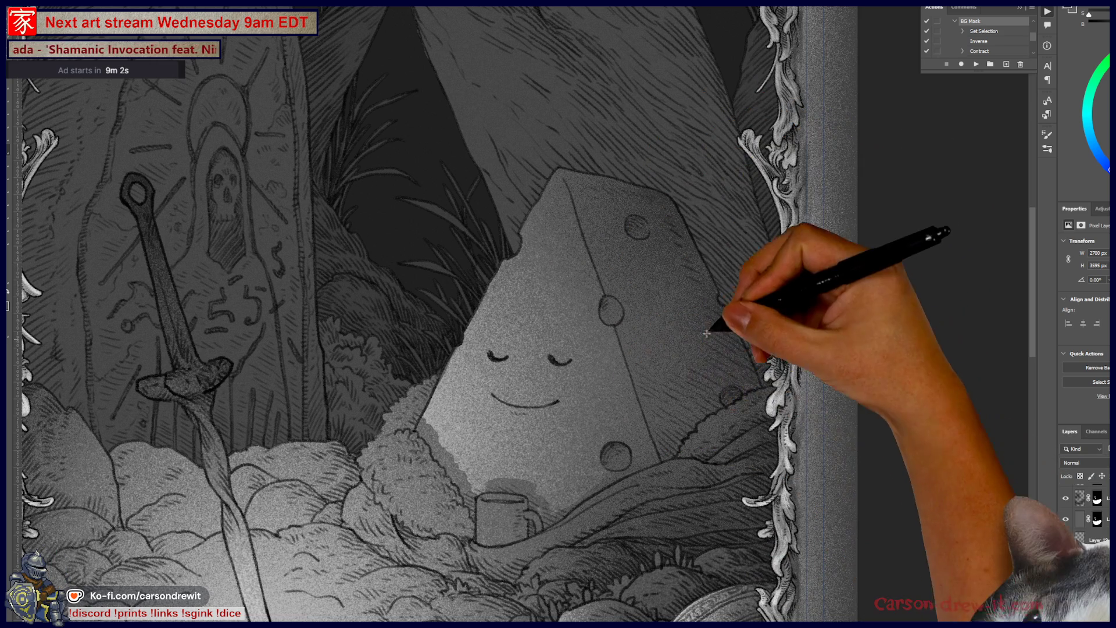
{"action": "key", "text": "ctrl+z"}
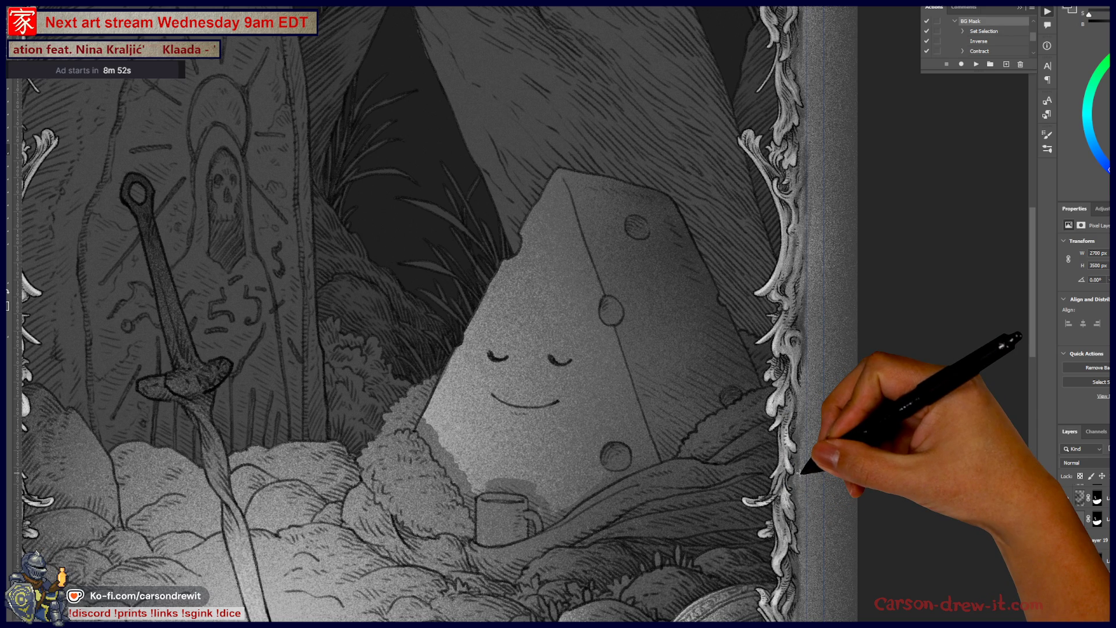
{"action": "scroll", "coordinate": [711, 469], "scroll_direction": "up", "scroll_amount": 3}
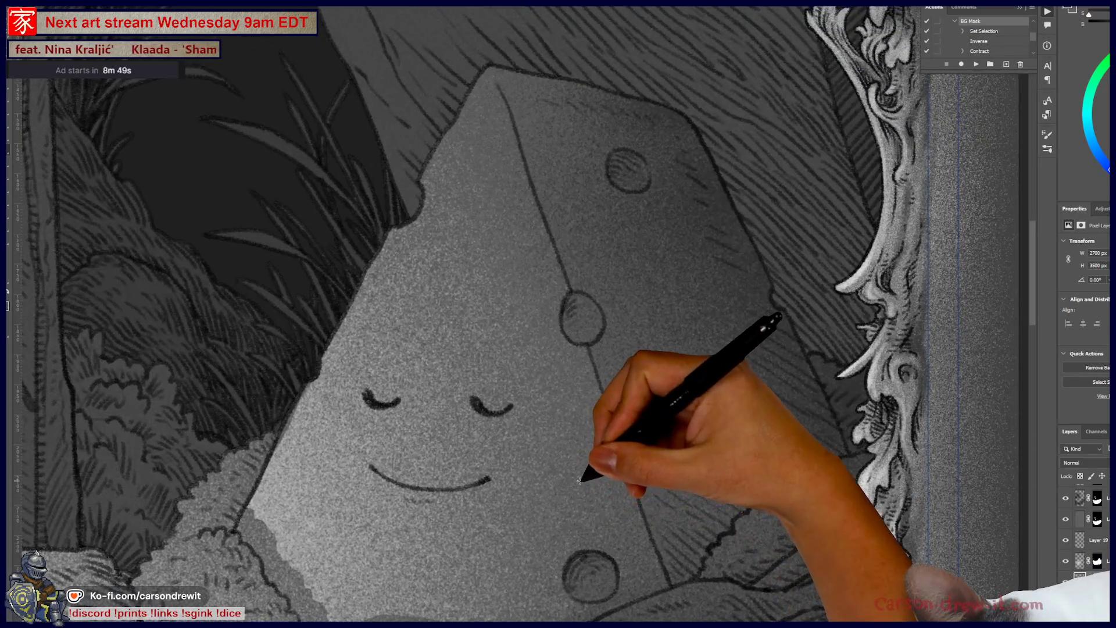
{"action": "scroll", "coordinate": [591, 469], "scroll_direction": "down", "scroll_amount": 4}
{"action": "left_click_drag", "start_coordinate": [591, 468], "coordinate": [740, 369]}
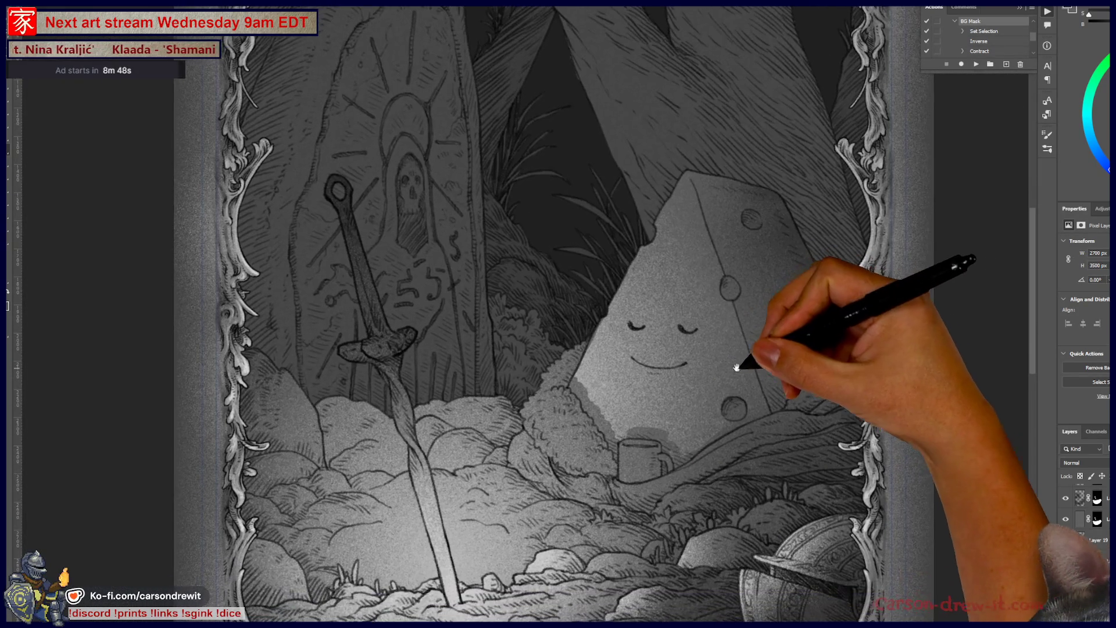
{"action": "left_click_drag", "start_coordinate": [786, 410], "coordinate": [823, 501]}
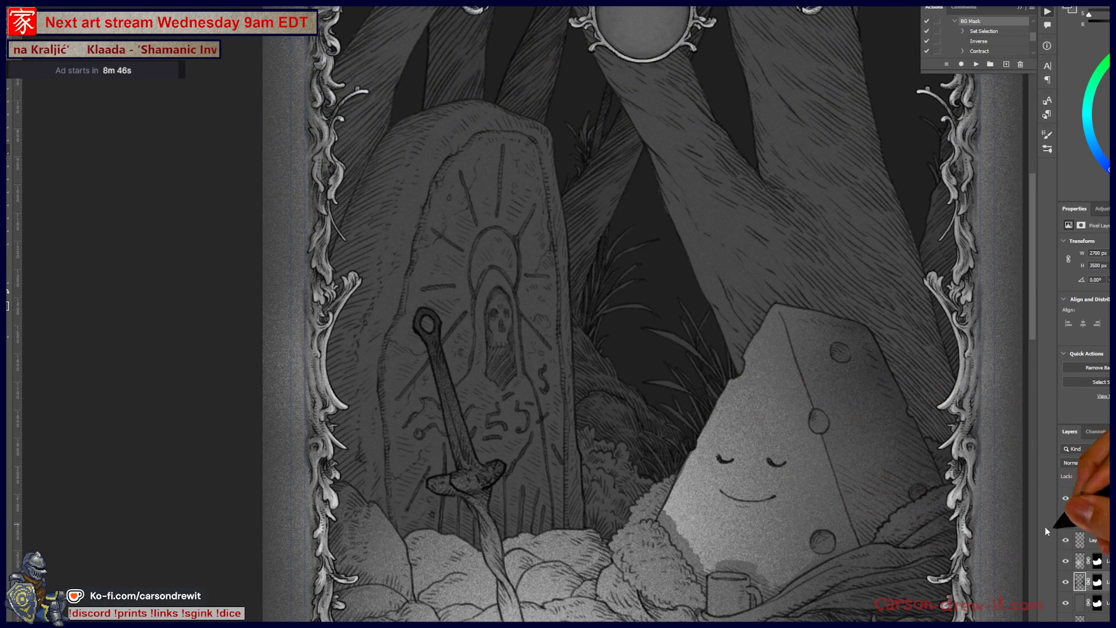
{"action": "scroll", "coordinate": [1084, 553], "scroll_direction": "up", "scroll_amount": 2}
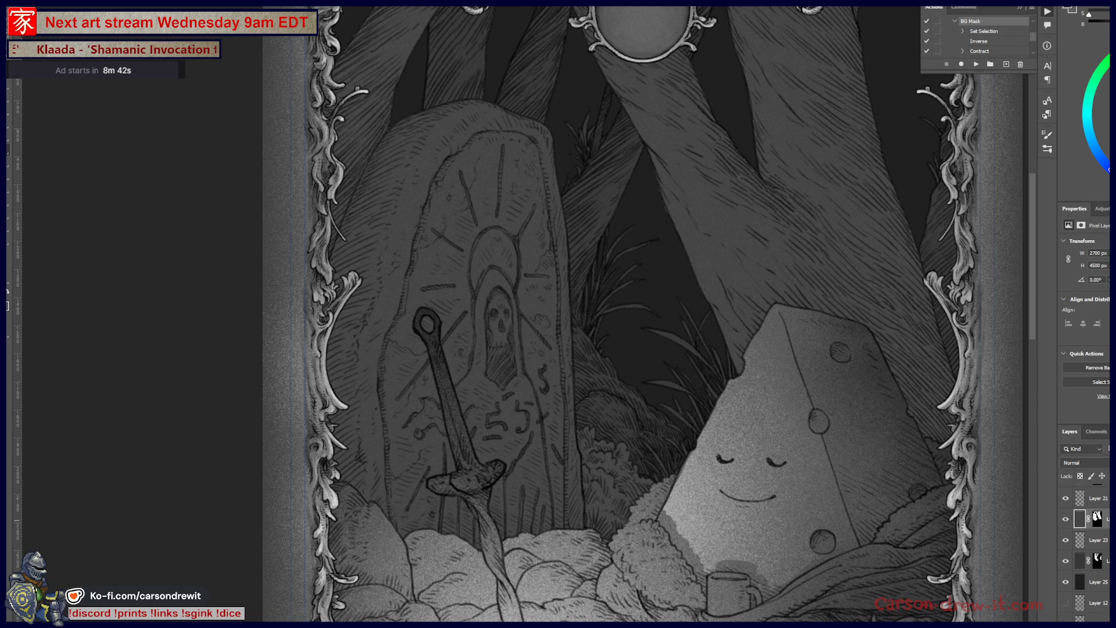
{"action": "key", "text": "ctrl+shift+alt+n"}
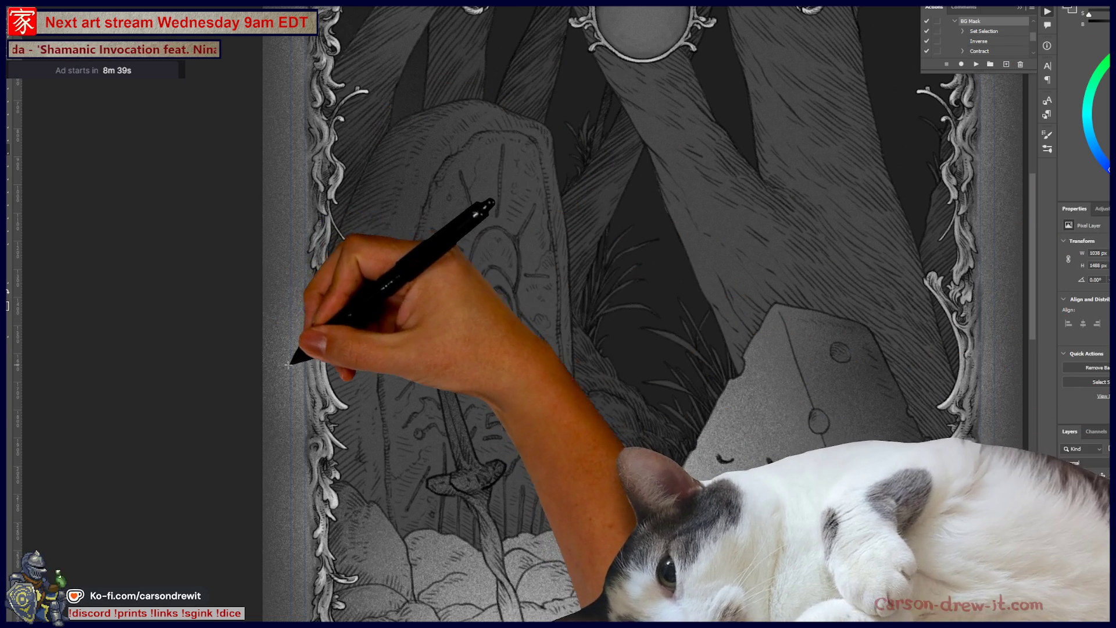
{"action": "scroll", "coordinate": [336, 249], "scroll_direction": "up", "scroll_amount": 5}
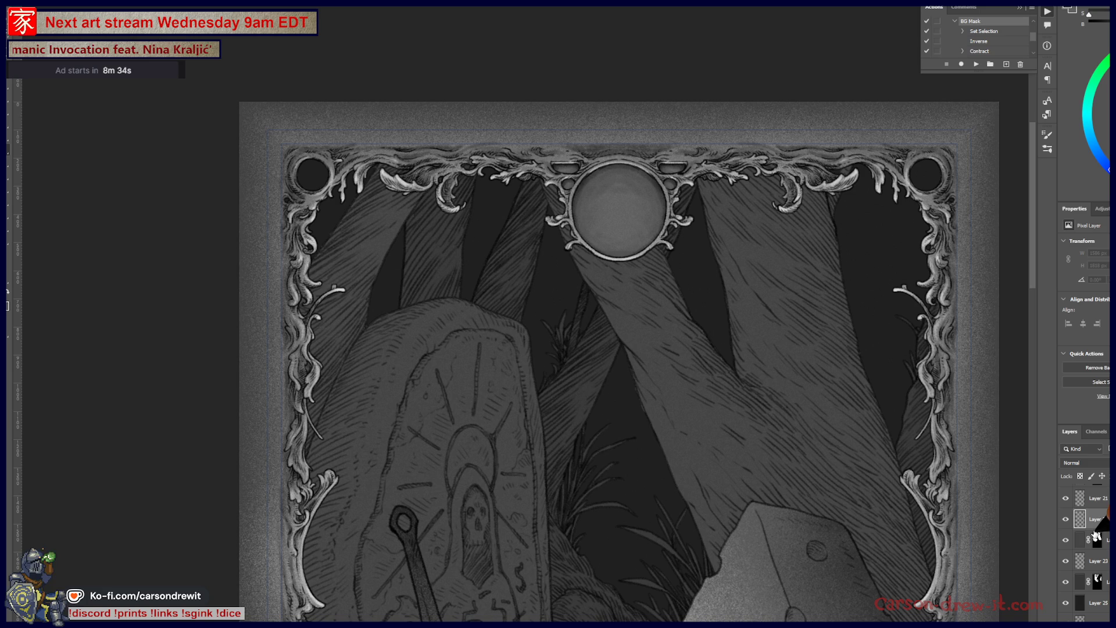
{"action": "left_click_drag", "start_coordinate": [1098, 531], "coordinate": [1096, 520]}
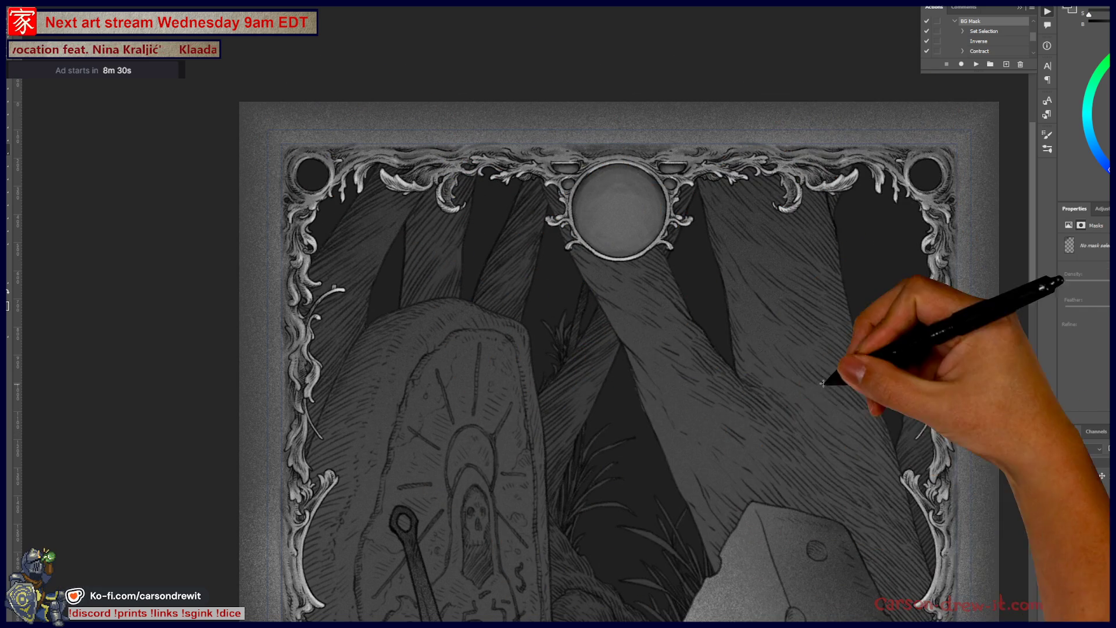
{"action": "left_click_drag", "start_coordinate": [817, 405], "coordinate": [606, 264]}
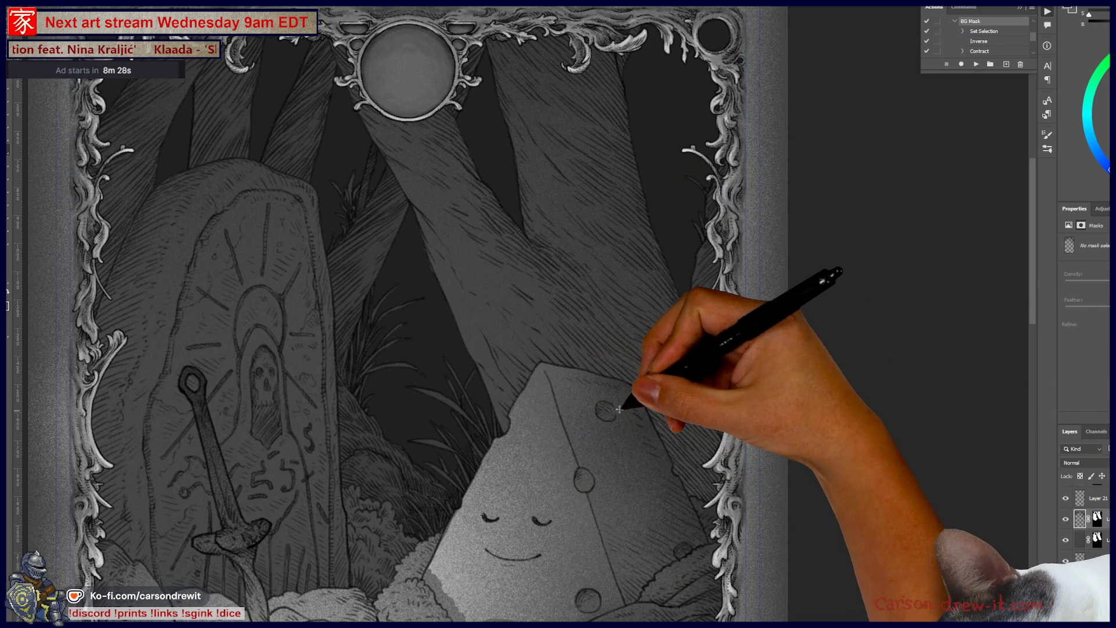
{"action": "scroll", "coordinate": [620, 408], "scroll_direction": "down", "scroll_amount": 2}
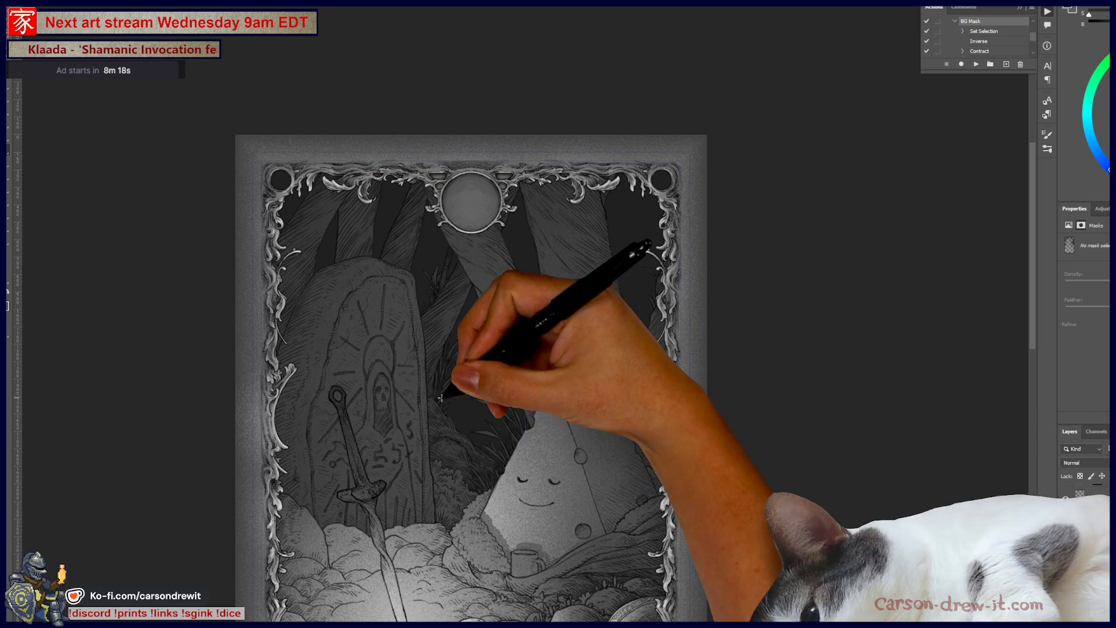
{"action": "left_click_drag", "start_coordinate": [458, 453], "coordinate": [511, 328]}
{"action": "scroll", "coordinate": [512, 329], "scroll_direction": "up", "scroll_amount": 2}
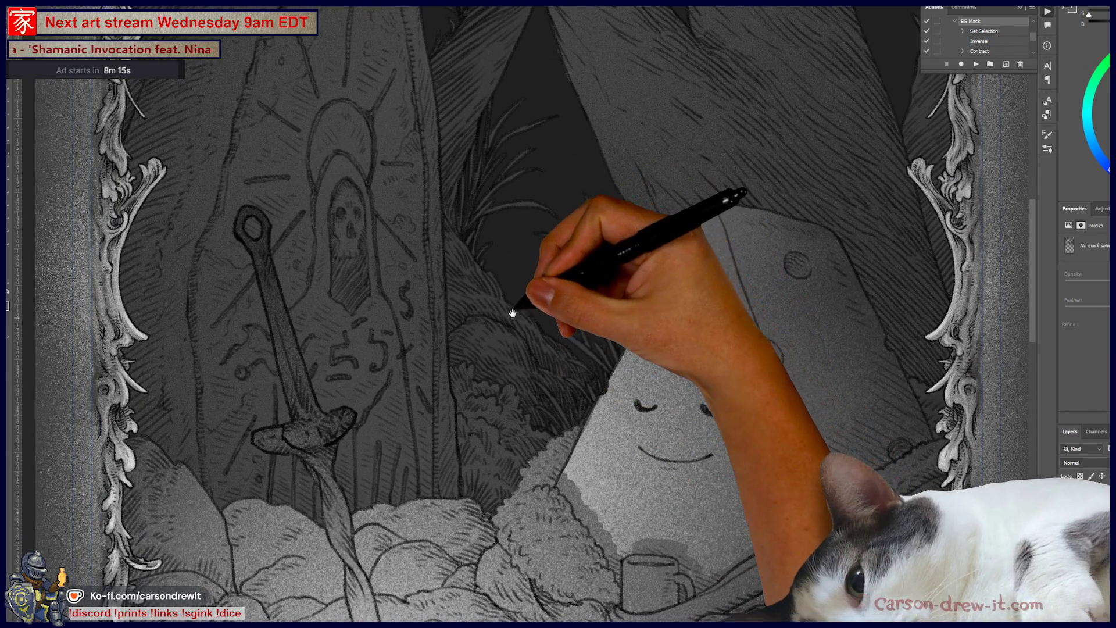
{"action": "left_click_drag", "start_coordinate": [535, 311], "coordinate": [632, 487]}
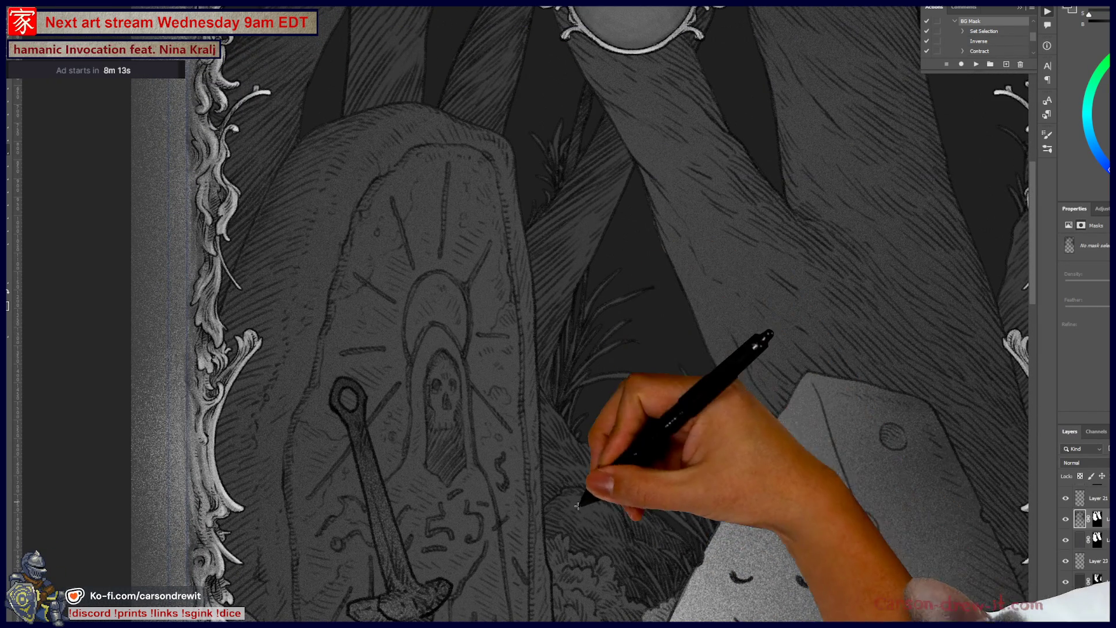
{"action": "scroll", "coordinate": [591, 373], "scroll_direction": "down", "scroll_amount": 3}
{"action": "scroll", "coordinate": [633, 465], "scroll_direction": "up", "scroll_amount": 3}
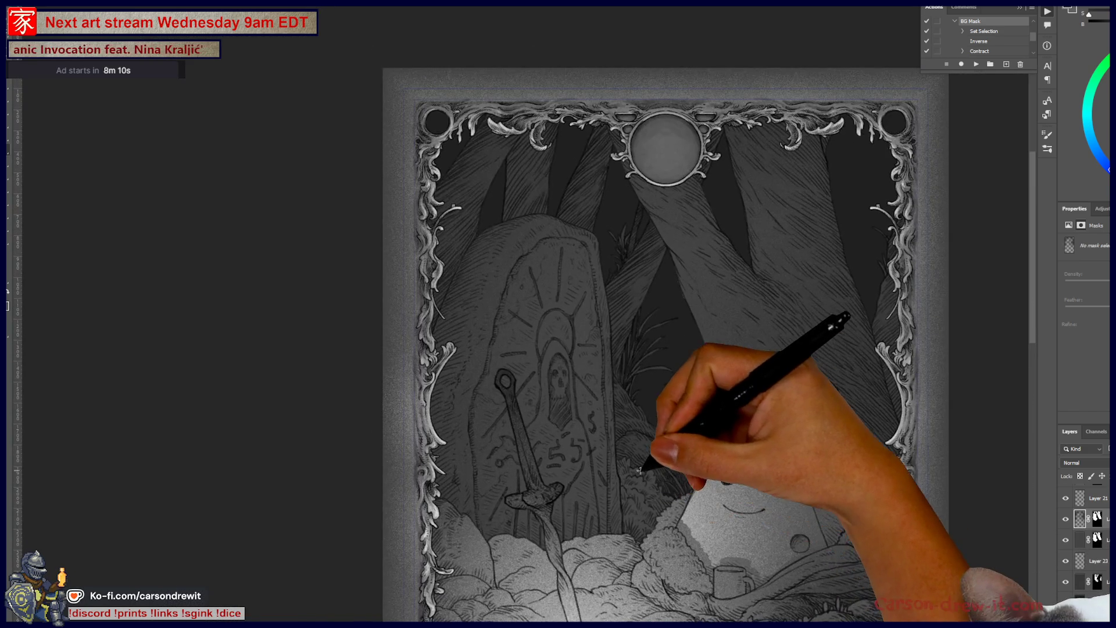
{"action": "scroll", "coordinate": [596, 504], "scroll_direction": "up", "scroll_amount": 1}
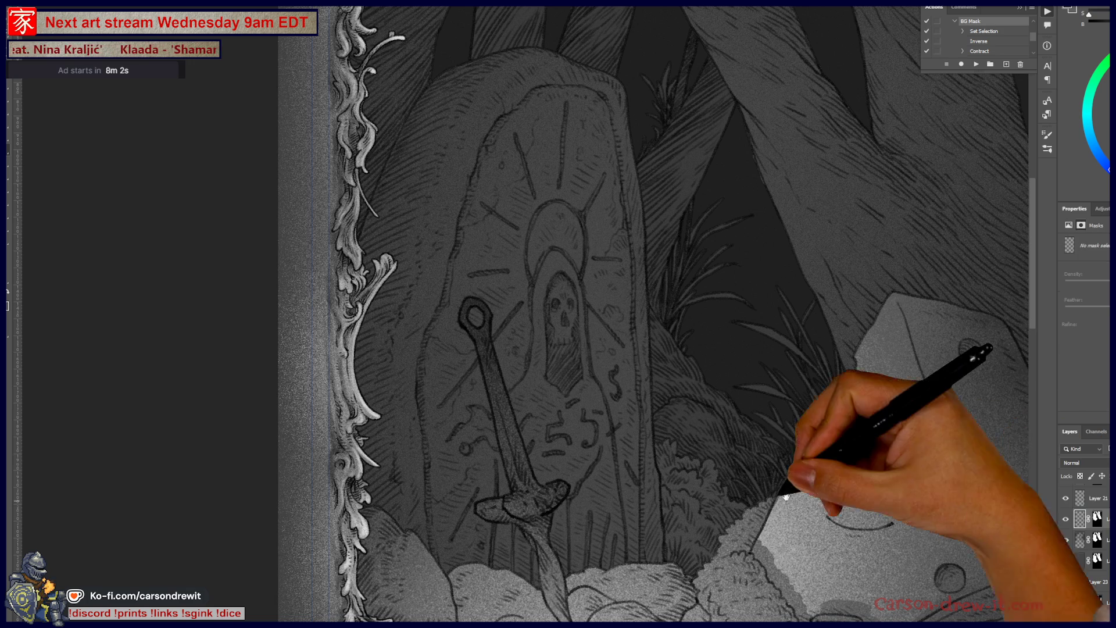
{"action": "left_click_drag", "start_coordinate": [727, 471], "coordinate": [651, 453]}
{"action": "left_click", "coordinate": [1097, 520]}
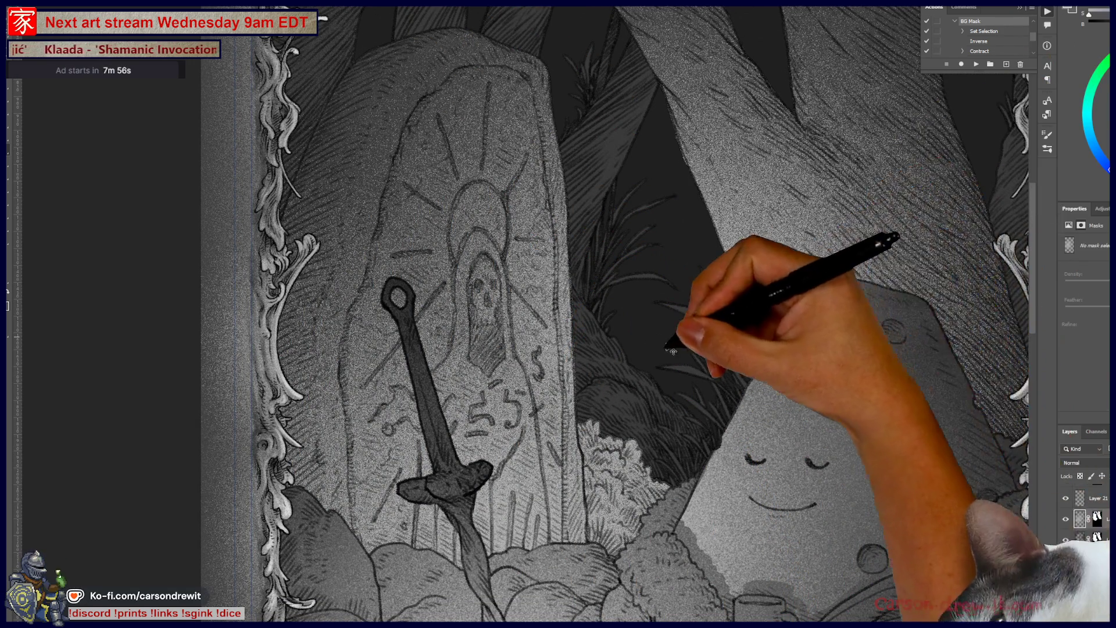
{"action": "key", "text": "ctrl+minus"}
{"action": "key", "text": "ctrl+minus"}
{"action": "left_click_drag", "start_coordinate": [586, 494], "coordinate": [579, 501]}
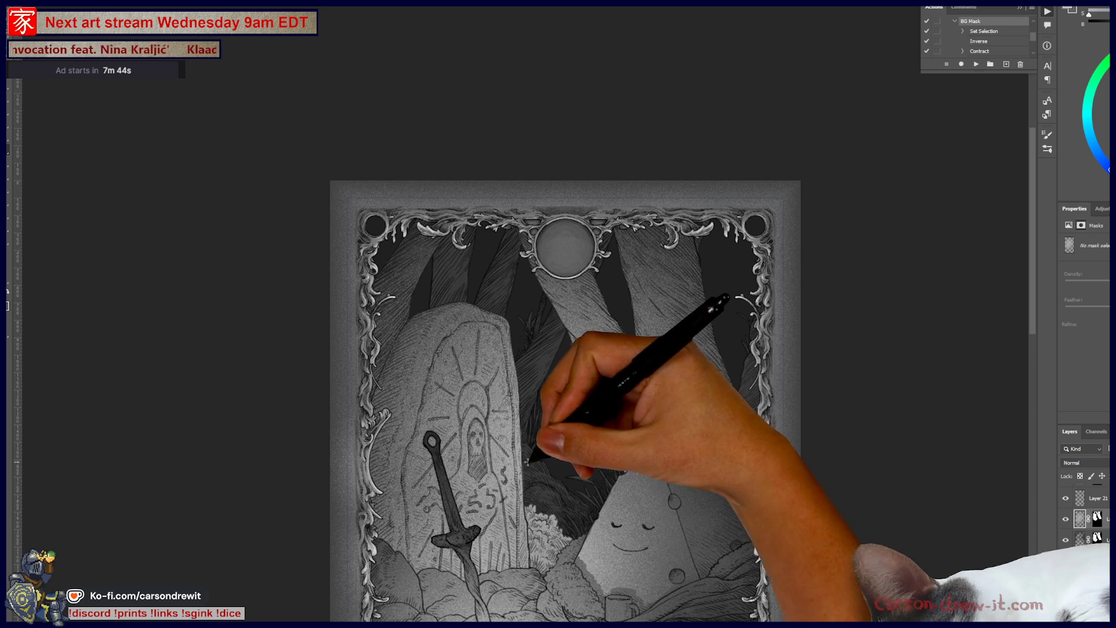
{"action": "scroll", "coordinate": [515, 483], "scroll_direction": "up", "scroll_amount": 5}
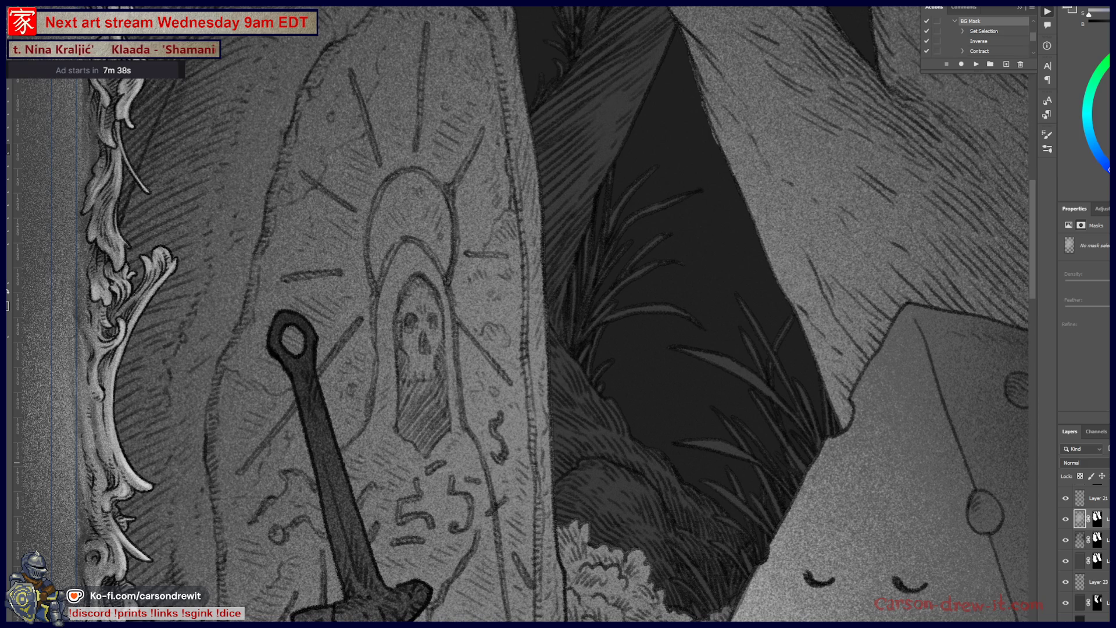
{"action": "scroll", "coordinate": [602, 343], "scroll_direction": "down", "scroll_amount": 5}
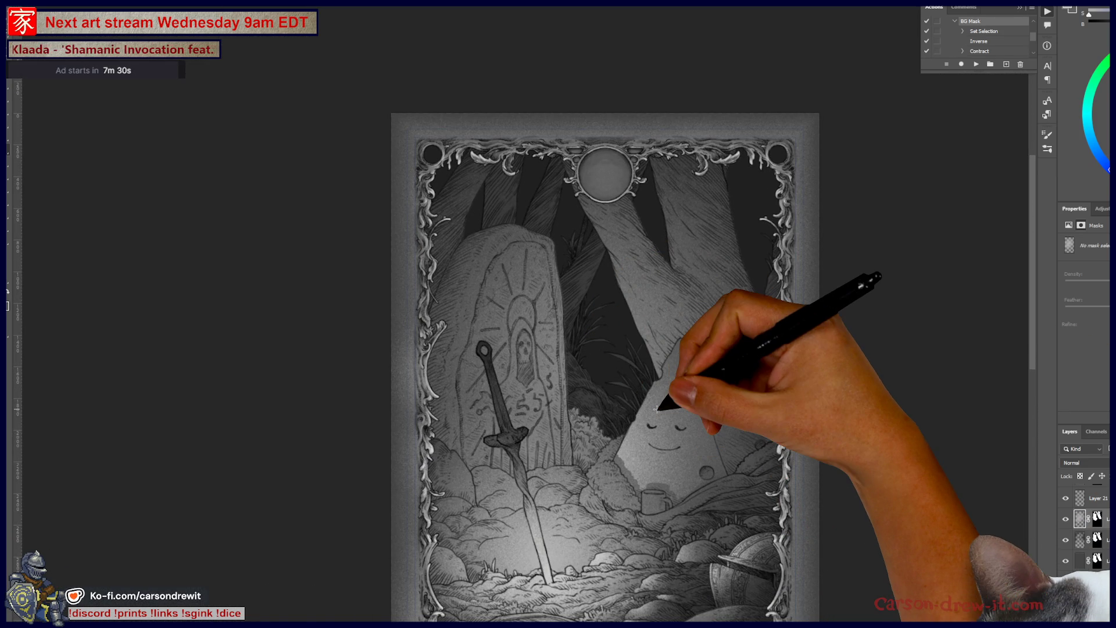
{"action": "scroll", "coordinate": [596, 465], "scroll_direction": "up", "scroll_amount": 5}
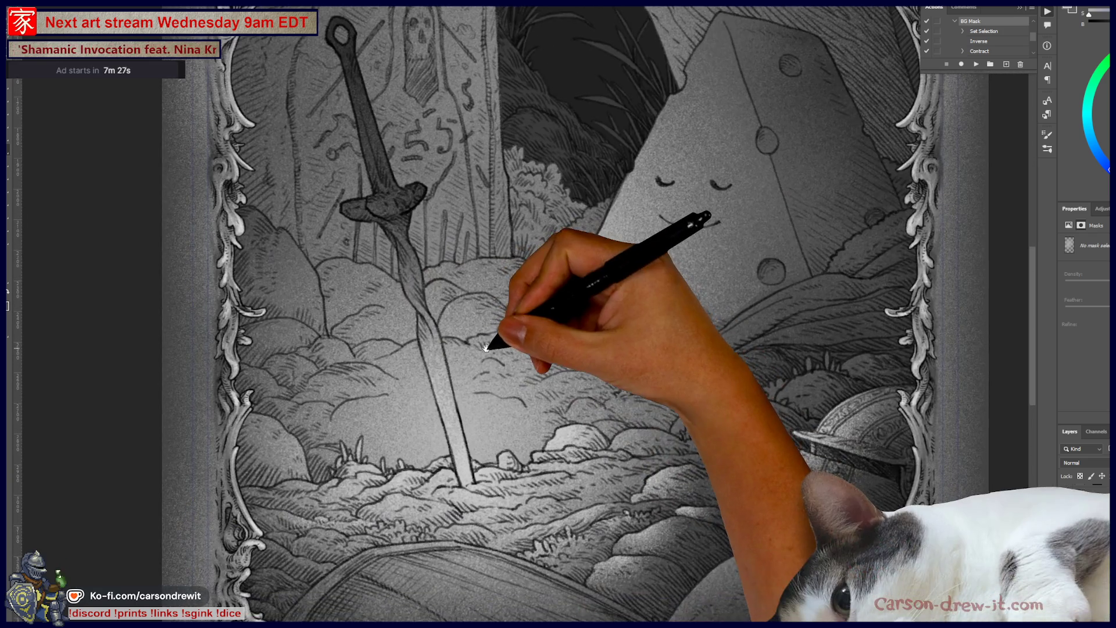
Bring the rocky foreground into view, select the layer's pixels instead of its mask, and set black
{"action": "left_click_drag", "start_coordinate": [486, 348], "coordinate": [561, 441]}
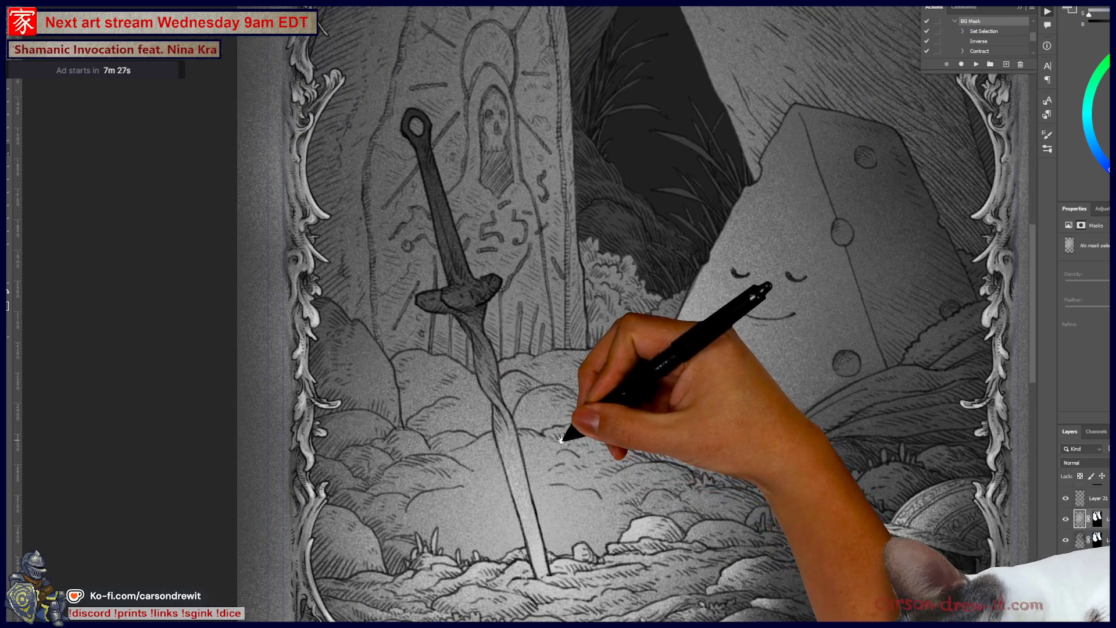
{"action": "mouse_move", "coordinate": [673, 461]}
{"action": "left_mouse_down"}
{"action": "mouse_move", "coordinate": [653, 469]}
{"action": "mouse_move", "coordinate": [523, 200]}
{"action": "mouse_move", "coordinate": [568, 229]}
{"action": "left_mouse_up"}
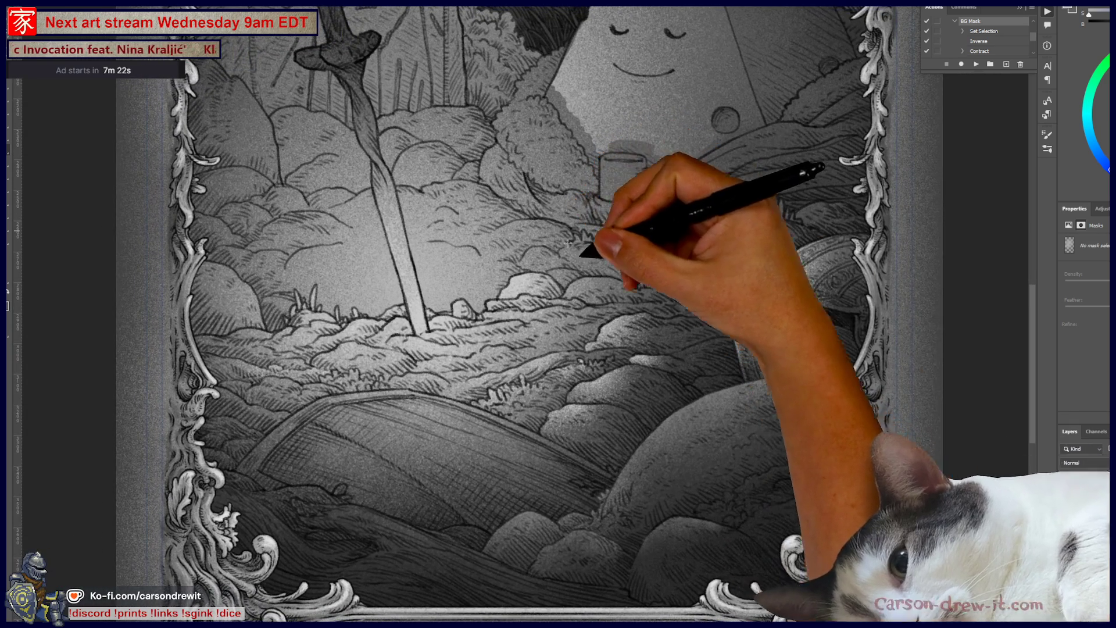
{"action": "scroll", "coordinate": [1085, 553], "scroll_direction": "down", "scroll_amount": 2}
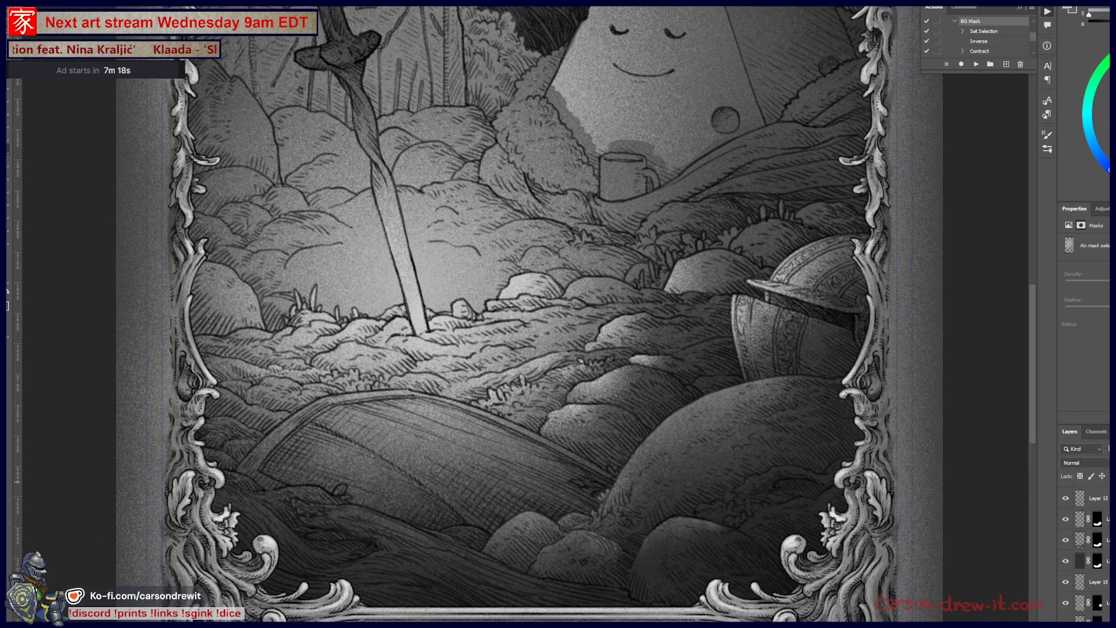
{"action": "scroll", "coordinate": [1085, 546], "scroll_direction": "up", "scroll_amount": 1}
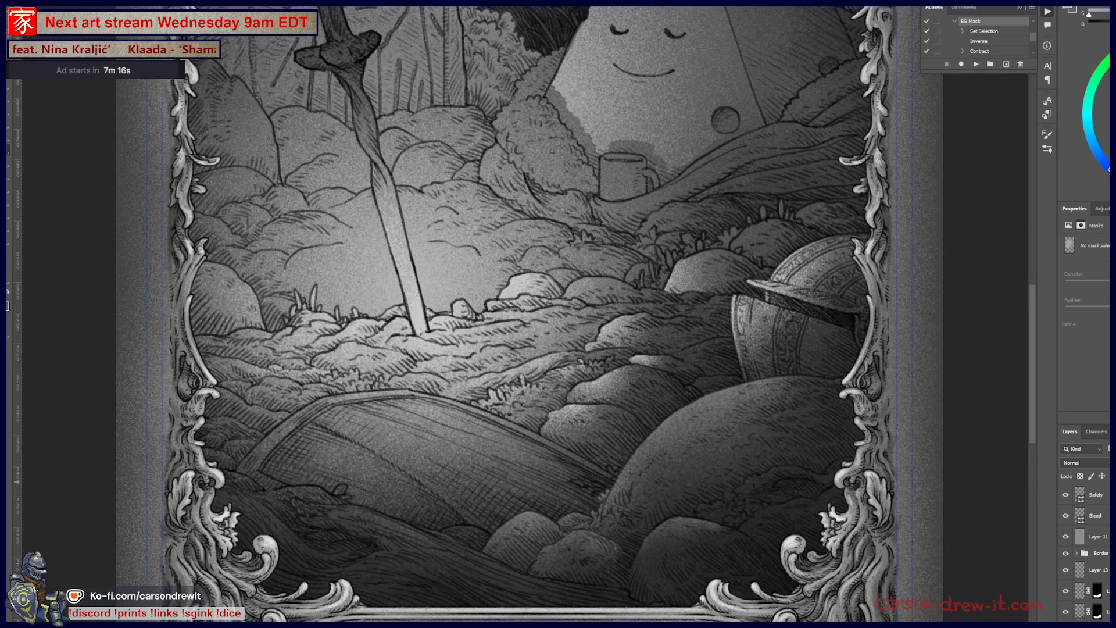
{"action": "left_click", "coordinate": [1087, 592]}
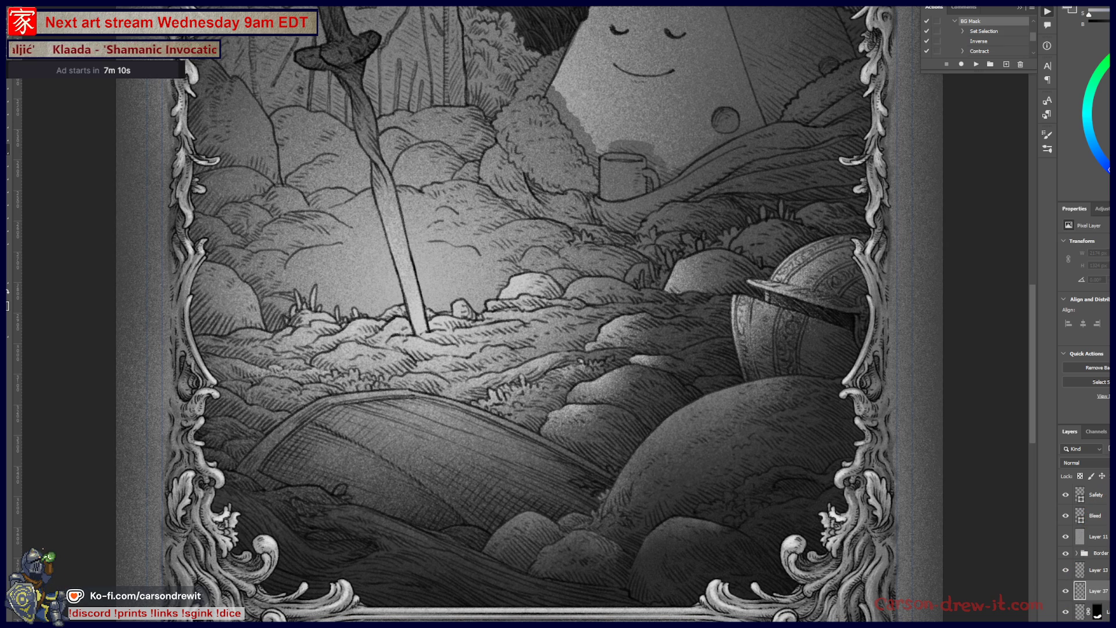
{"action": "key", "text": "x"}
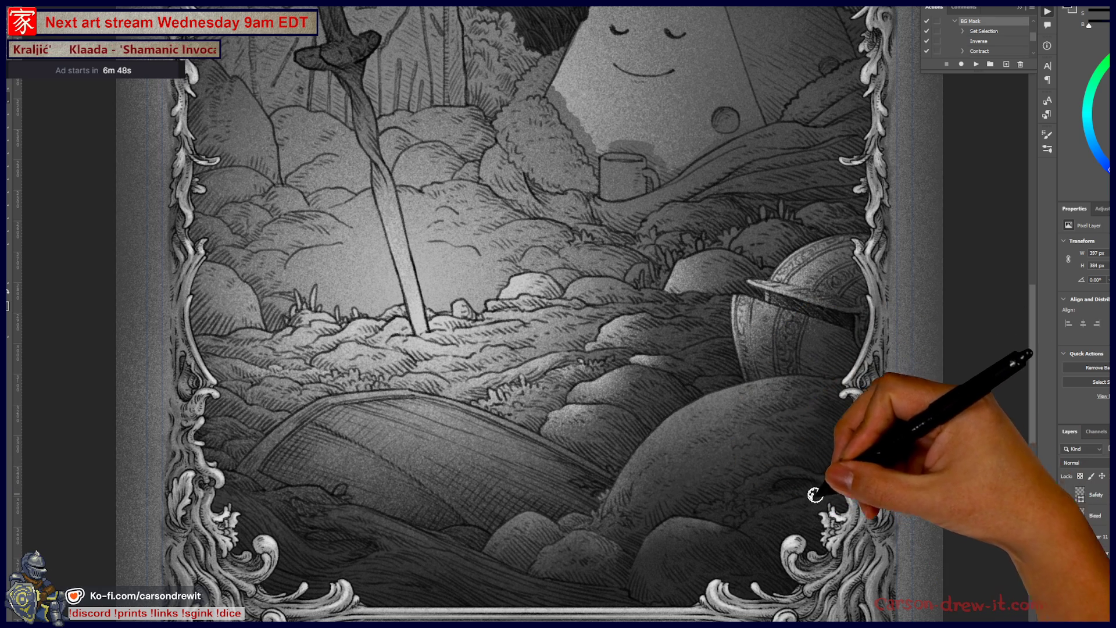
Paint black shading over the lower-right rocks, the boat and the lower-left corner near the frame
{"action": "mouse_move", "coordinate": [901, 444]}
{"action": "left_mouse_down"}
{"action": "mouse_move", "coordinate": [927, 499]}
{"action": "mouse_move", "coordinate": [872, 391]}
{"action": "mouse_move", "coordinate": [760, 386]}
{"action": "left_mouse_up"}
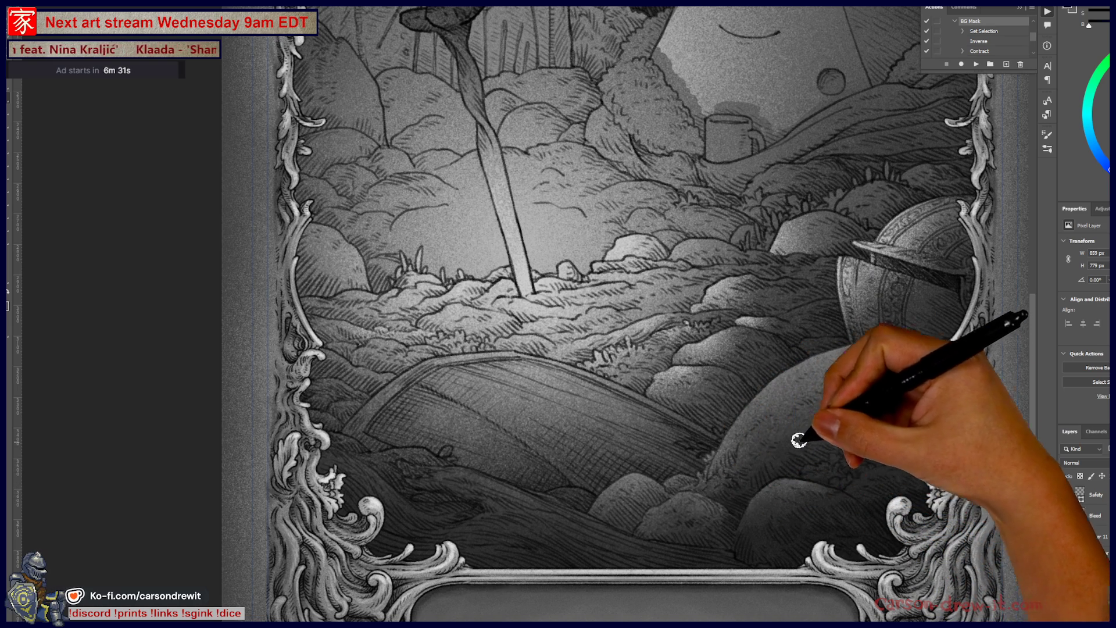
{"action": "left_click_drag", "start_coordinate": [855, 387], "coordinate": [892, 463]}
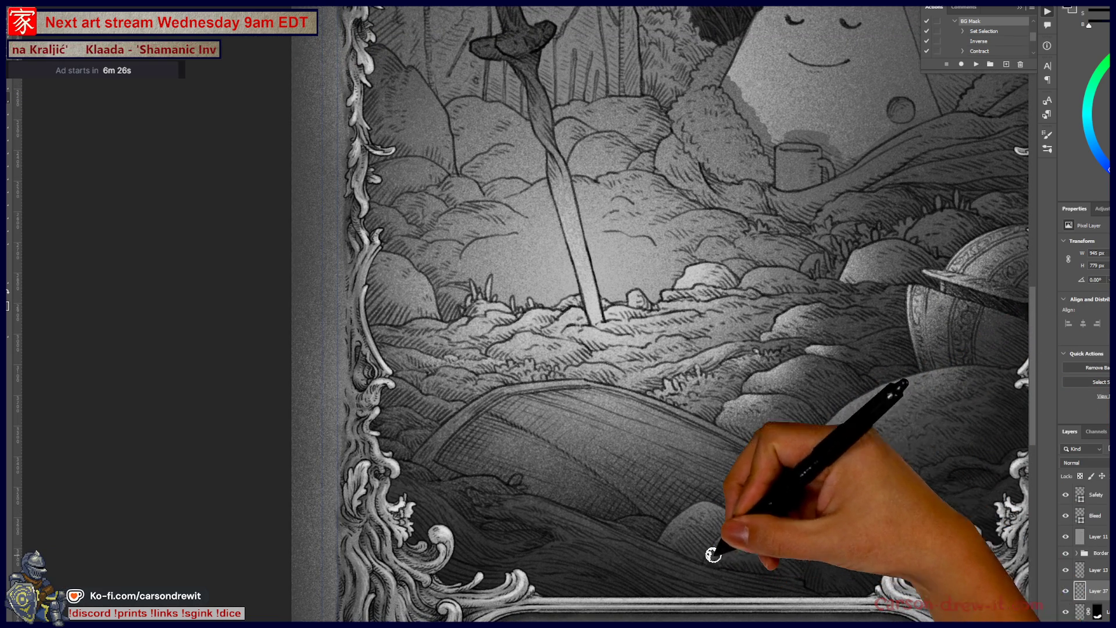
{"action": "left_click_drag", "start_coordinate": [711, 531], "coordinate": [713, 540]}
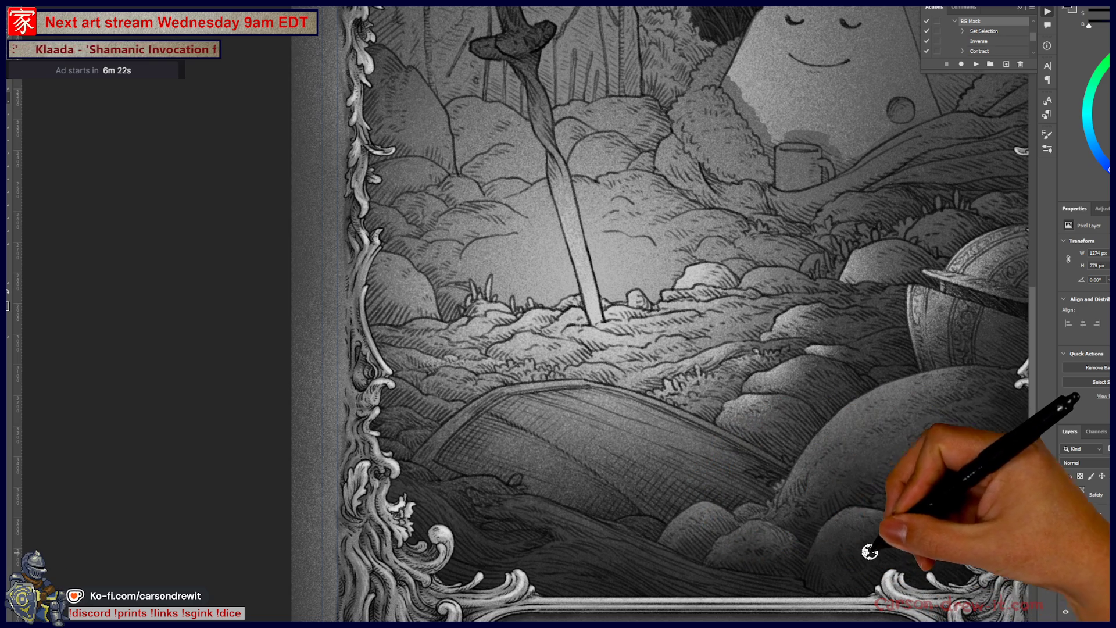
{"action": "left_click_drag", "start_coordinate": [870, 550], "coordinate": [885, 451]}
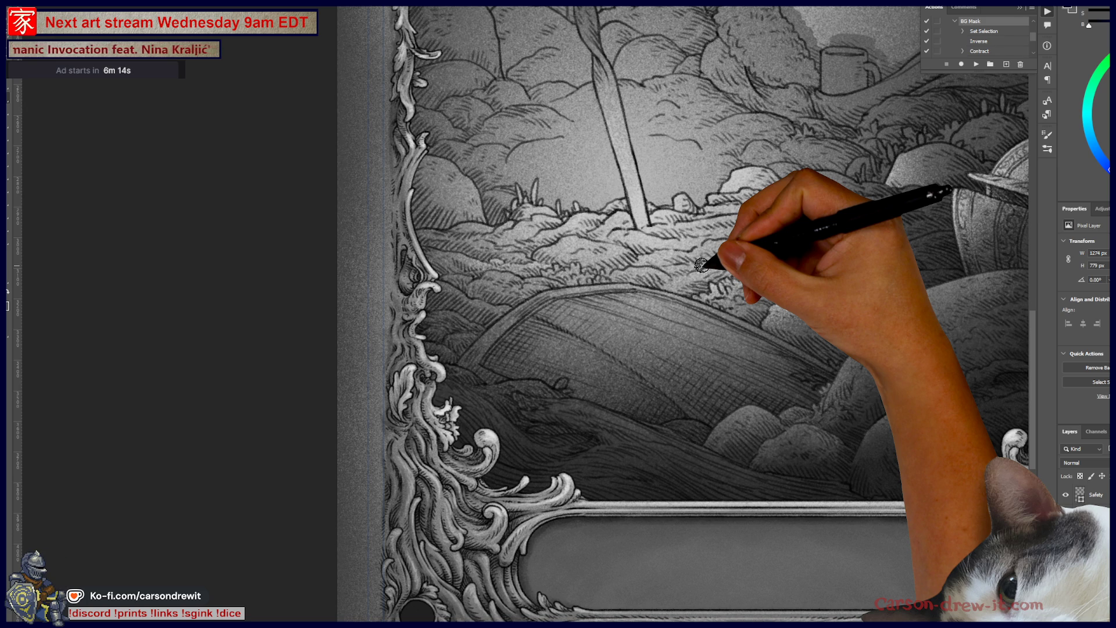
{"action": "mouse_move", "coordinate": [407, 406]}
{"action": "left_mouse_down"}
{"action": "mouse_move", "coordinate": [506, 379]}
{"action": "mouse_move", "coordinate": [543, 461]}
{"action": "mouse_move", "coordinate": [529, 391]}
{"action": "mouse_move", "coordinate": [581, 426]}
{"action": "mouse_move", "coordinate": [557, 413]}
{"action": "mouse_move", "coordinate": [710, 456]}
{"action": "mouse_move", "coordinate": [612, 478]}
{"action": "mouse_move", "coordinate": [643, 498]}
{"action": "mouse_move", "coordinate": [613, 464]}
{"action": "mouse_move", "coordinate": [730, 500]}
{"action": "left_mouse_up"}
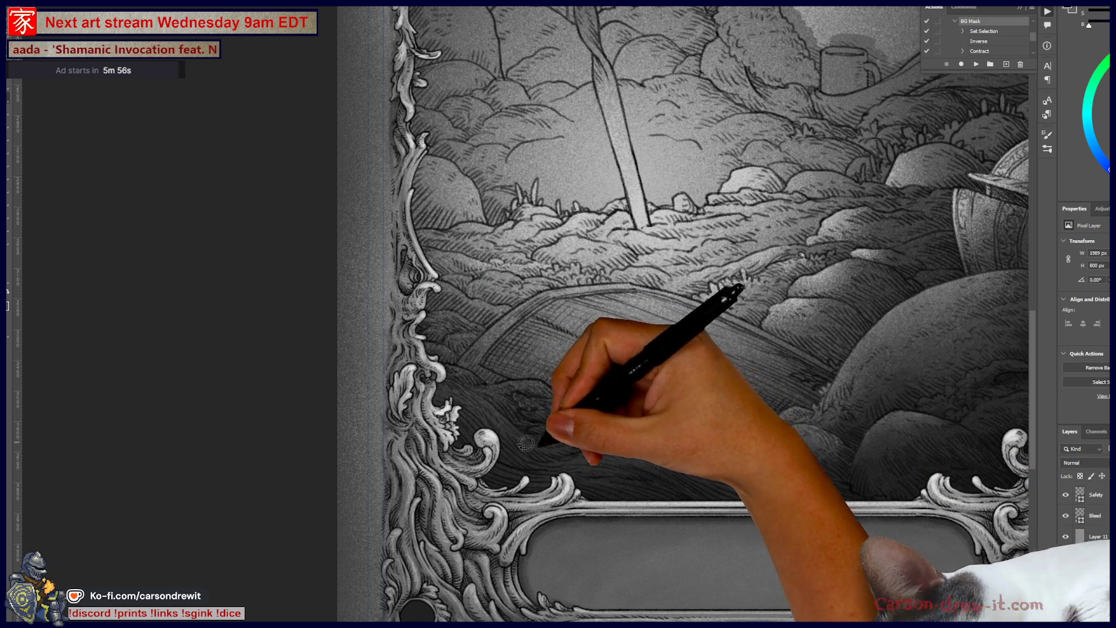
{"action": "mouse_move", "coordinate": [473, 403]}
{"action": "left_mouse_down"}
{"action": "mouse_move", "coordinate": [455, 440]}
{"action": "mouse_move", "coordinate": [414, 388]}
{"action": "mouse_move", "coordinate": [536, 386]}
{"action": "mouse_move", "coordinate": [512, 399]}
{"action": "mouse_move", "coordinate": [556, 439]}
{"action": "left_mouse_up"}
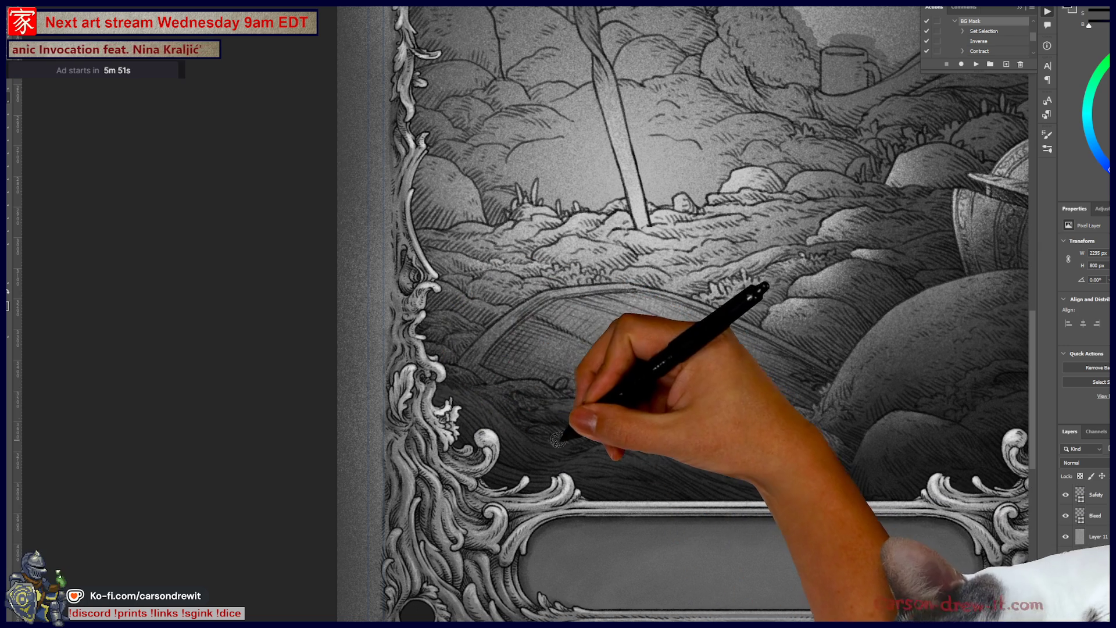
{"action": "left_click_drag", "start_coordinate": [635, 374], "coordinate": [431, 461]}
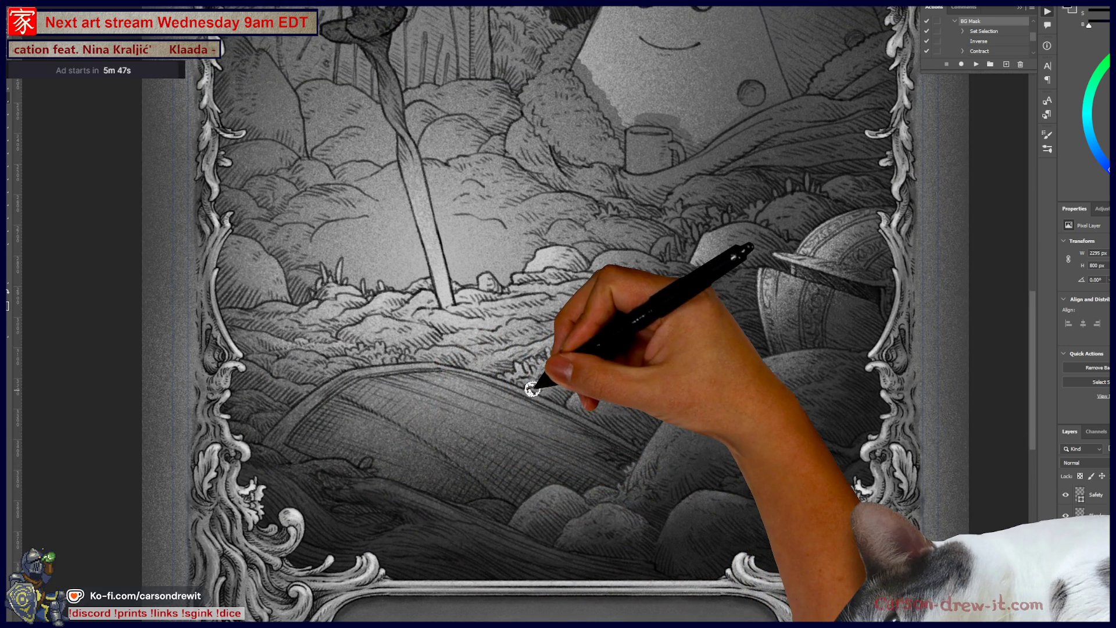
{"action": "scroll", "coordinate": [721, 441], "scroll_direction": "up", "scroll_amount": 5}
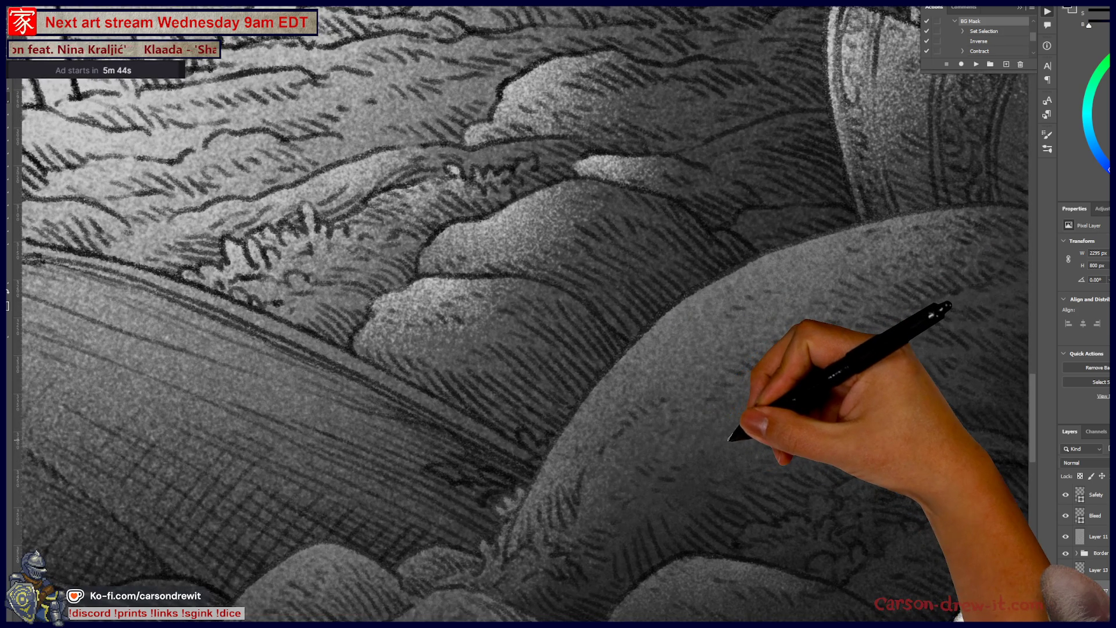
Copy the layer mask onto the shading layer, then select that layer's pixels for painting
{"action": "scroll", "coordinate": [729, 438], "scroll_direction": "down", "scroll_amount": 5}
{"action": "mouse_move", "coordinate": [578, 424]}
{"action": "left_mouse_down"}
{"action": "mouse_move", "coordinate": [661, 448]}
{"action": "mouse_move", "coordinate": [665, 434]}
{"action": "left_mouse_up"}
{"action": "mouse_move", "coordinate": [777, 436]}
{"action": "left_mouse_down"}
{"action": "mouse_move", "coordinate": [735, 403]}
{"action": "mouse_move", "coordinate": [624, 443]}
{"action": "mouse_move", "coordinate": [668, 430]}
{"action": "left_mouse_up"}
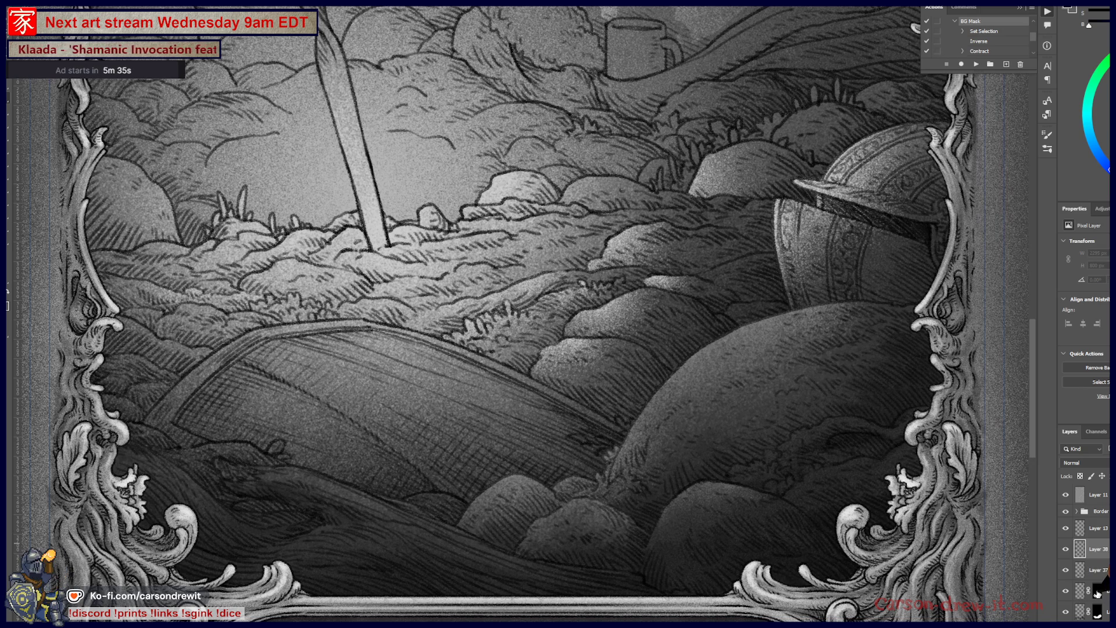
{"action": "left_click_drag", "start_coordinate": [1106, 553], "coordinate": [1103, 551]}
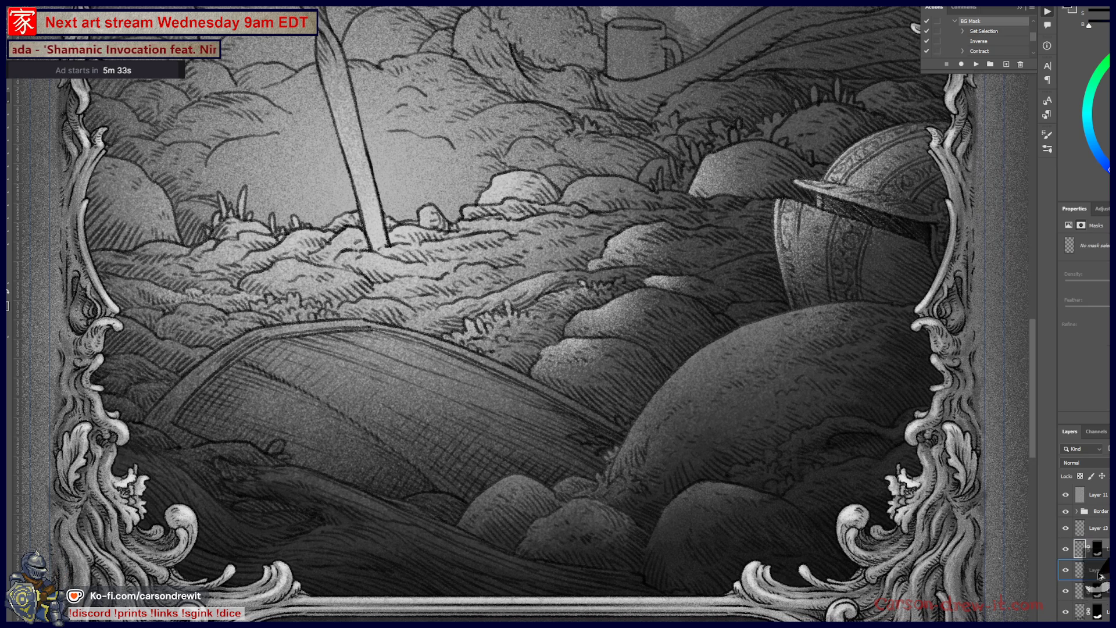
{"action": "left_click", "coordinate": [1080, 549]}
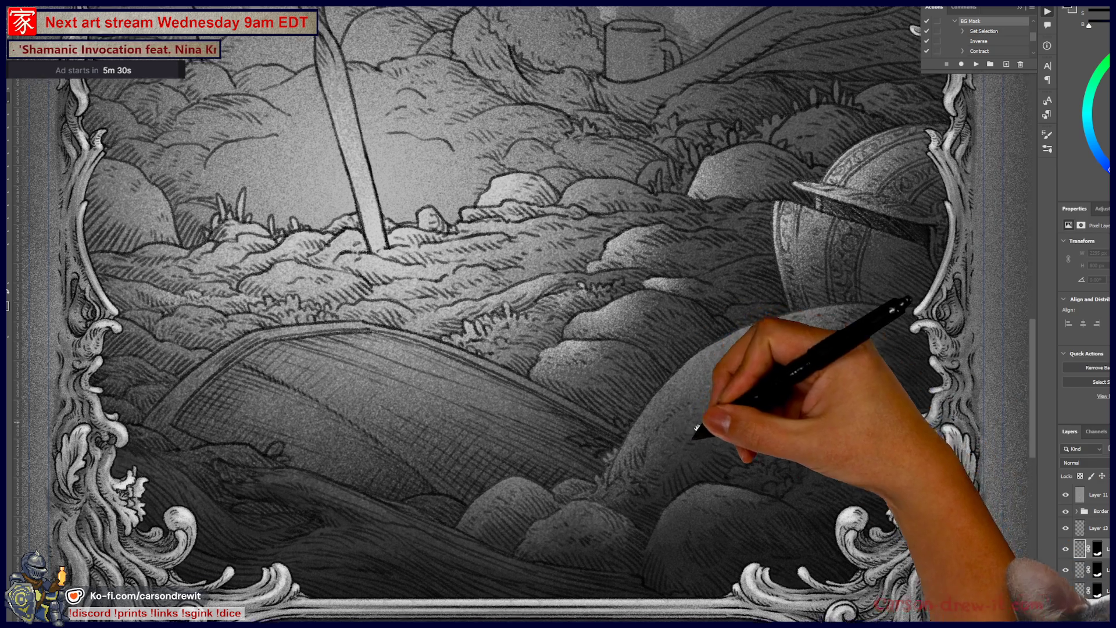
Brush shading along the top of the large round rock below the helmet
{"action": "left_click_drag", "start_coordinate": [703, 420], "coordinate": [678, 462]}
{"action": "scroll", "coordinate": [678, 463], "scroll_direction": "up", "scroll_amount": 2}
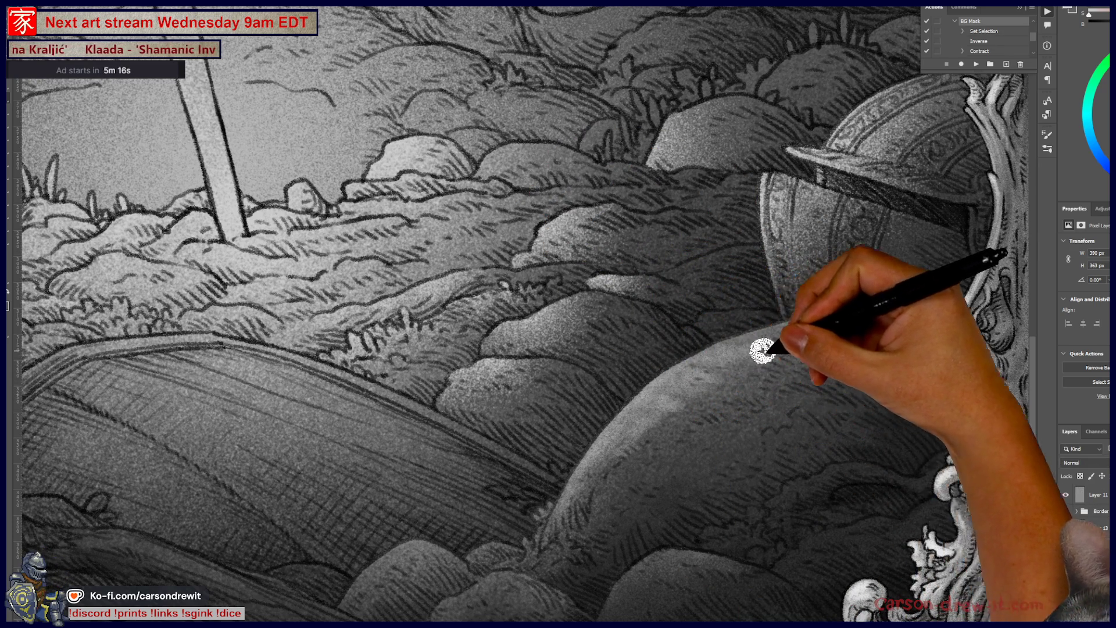
{"action": "mouse_move", "coordinate": [717, 354]}
{"action": "left_mouse_down"}
{"action": "mouse_move", "coordinate": [798, 327]}
{"action": "mouse_move", "coordinate": [760, 326]}
{"action": "mouse_move", "coordinate": [847, 351]}
{"action": "mouse_move", "coordinate": [973, 457]}
{"action": "left_mouse_up"}
{"action": "scroll", "coordinate": [973, 457], "scroll_direction": "down", "scroll_amount": 5}
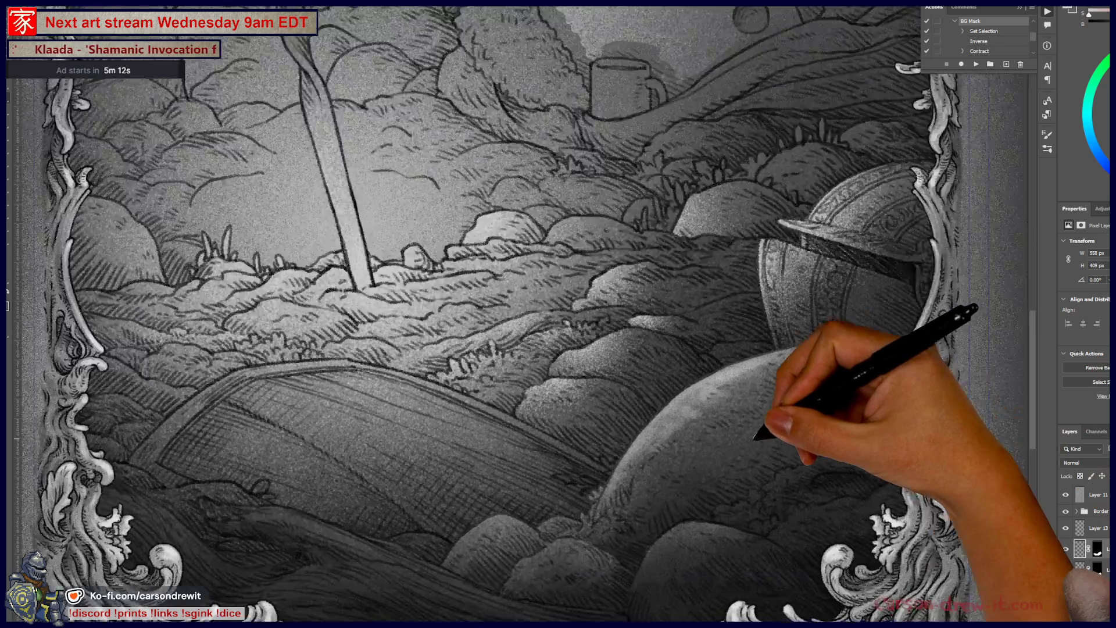
Undo the last stroke and repaint soft grey shading on the large rock and rocks beside the road
{"action": "scroll", "coordinate": [716, 447], "scroll_direction": "up", "scroll_amount": 5}
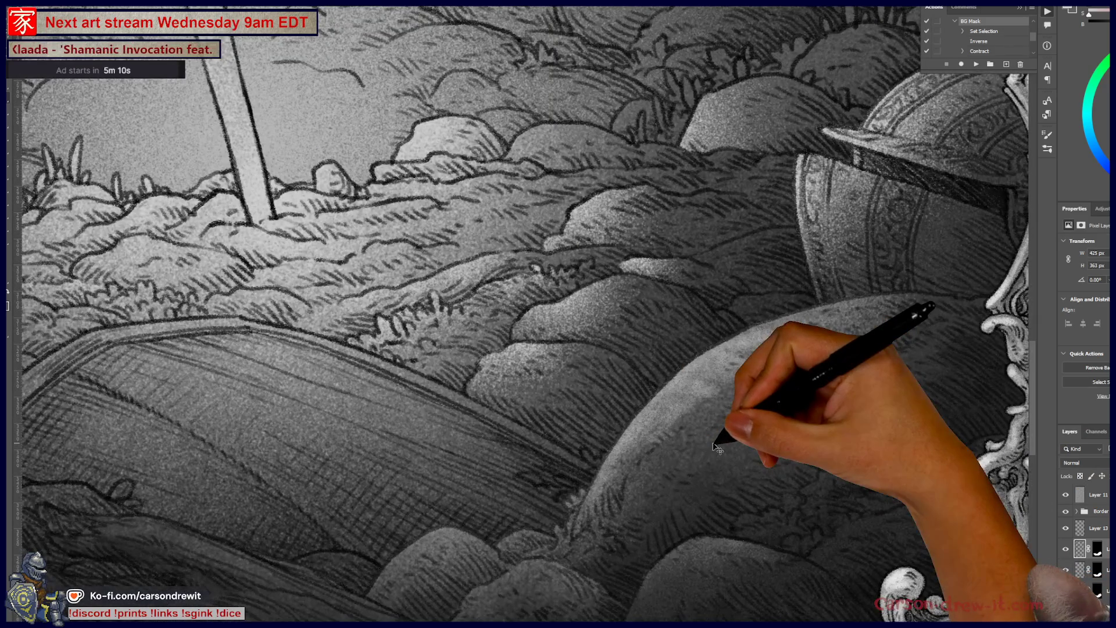
{"action": "key", "text": "ctrl+z"}
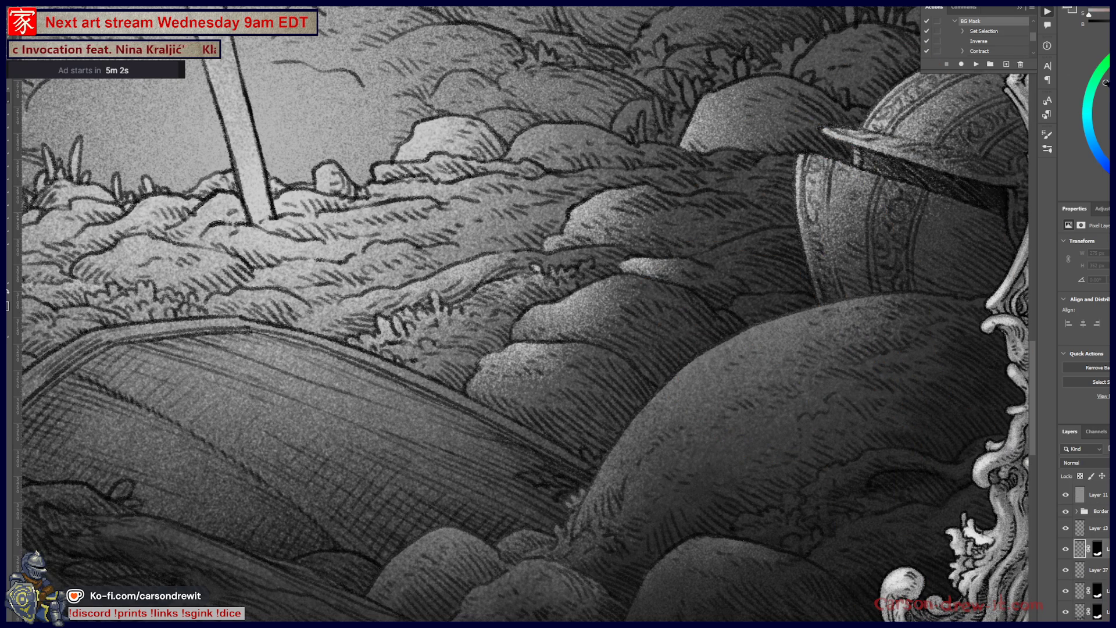
{"action": "left_click_drag", "start_coordinate": [623, 429], "coordinate": [644, 432]}
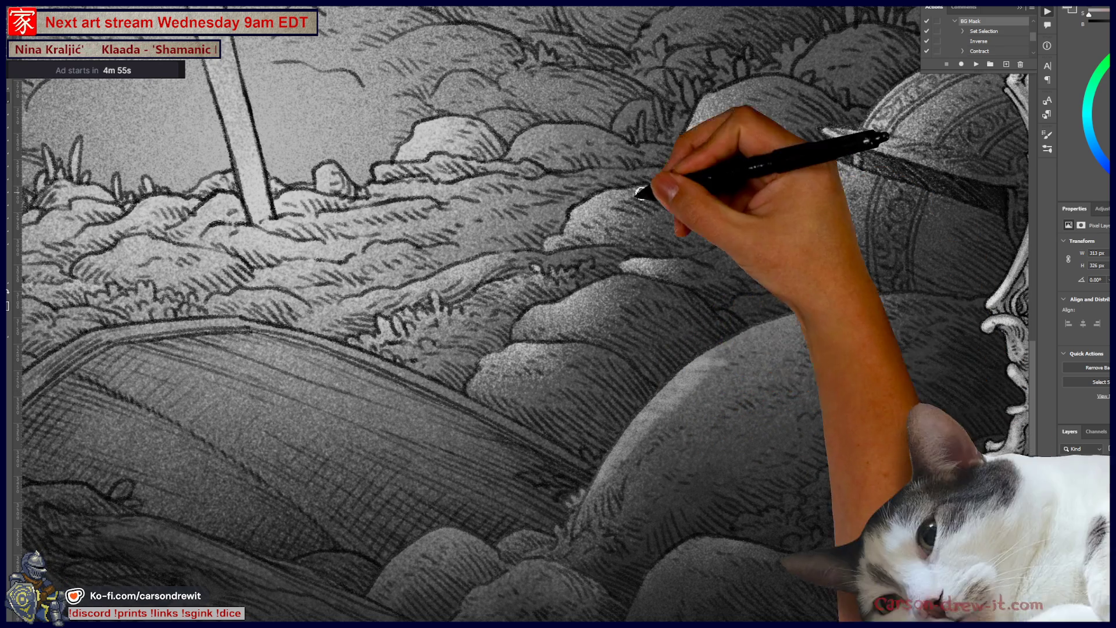
{"action": "mouse_move", "coordinate": [760, 336]}
{"action": "left_mouse_down"}
{"action": "mouse_move", "coordinate": [723, 354]}
{"action": "mouse_move", "coordinate": [743, 319]}
{"action": "mouse_move", "coordinate": [843, 314]}
{"action": "mouse_move", "coordinate": [892, 292]}
{"action": "left_mouse_up"}
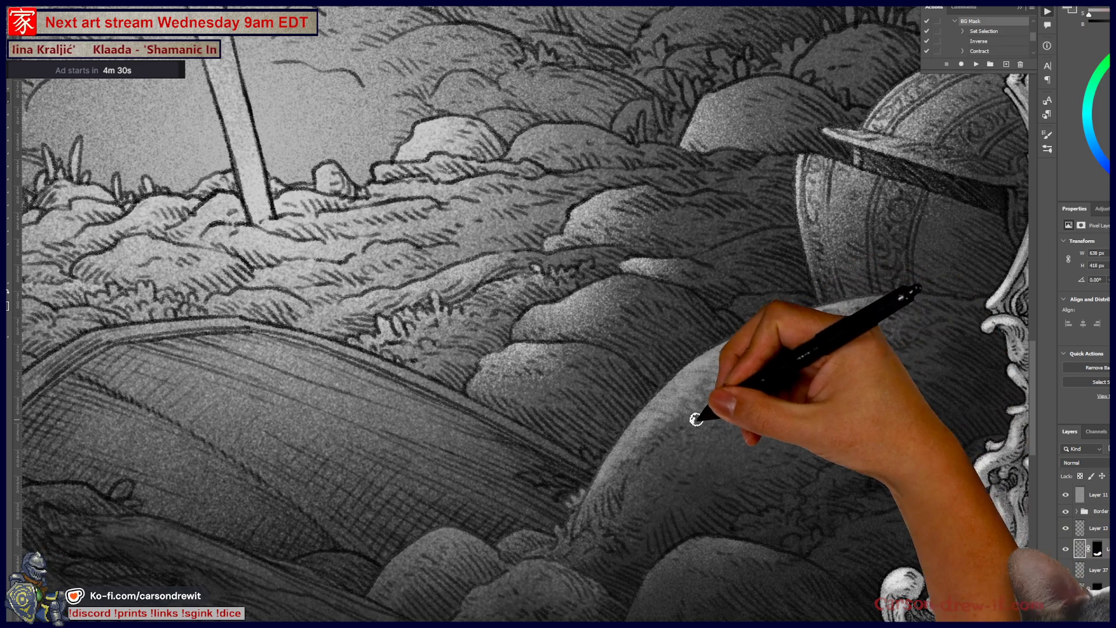
{"action": "mouse_move", "coordinate": [511, 494]}
{"action": "left_mouse_down"}
{"action": "mouse_move", "coordinate": [748, 486]}
{"action": "mouse_move", "coordinate": [784, 407]}
{"action": "left_mouse_up"}
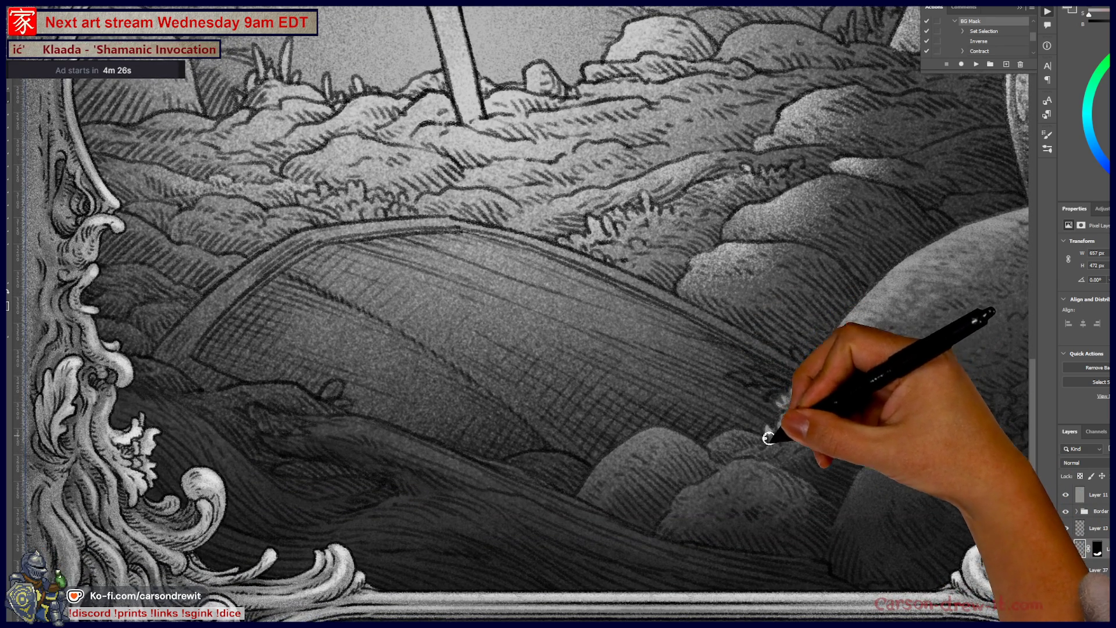
{"action": "mouse_move", "coordinate": [729, 445]}
{"action": "left_mouse_down"}
{"action": "mouse_move", "coordinate": [662, 434]}
{"action": "mouse_move", "coordinate": [626, 452]}
{"action": "mouse_move", "coordinate": [682, 429]}
{"action": "mouse_move", "coordinate": [593, 473]}
{"action": "mouse_move", "coordinate": [630, 444]}
{"action": "mouse_move", "coordinate": [683, 446]}
{"action": "left_mouse_up"}
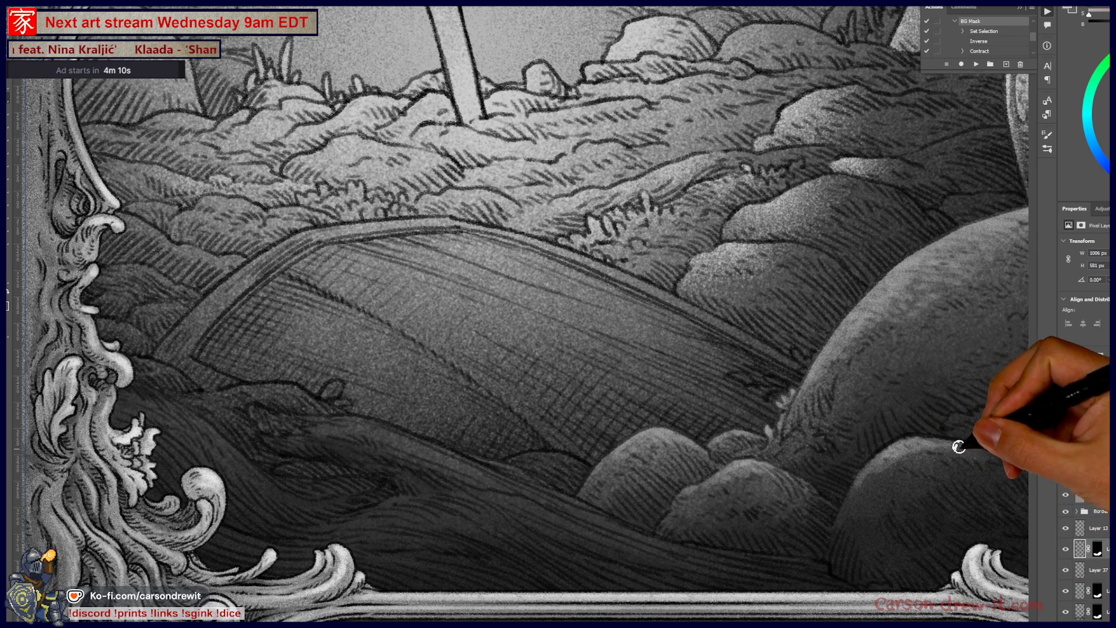
Brush light grey marks on the dark rock under the helmet and strokes along the lower hill edge
{"action": "left_click_drag", "start_coordinate": [988, 507], "coordinate": [628, 523]}
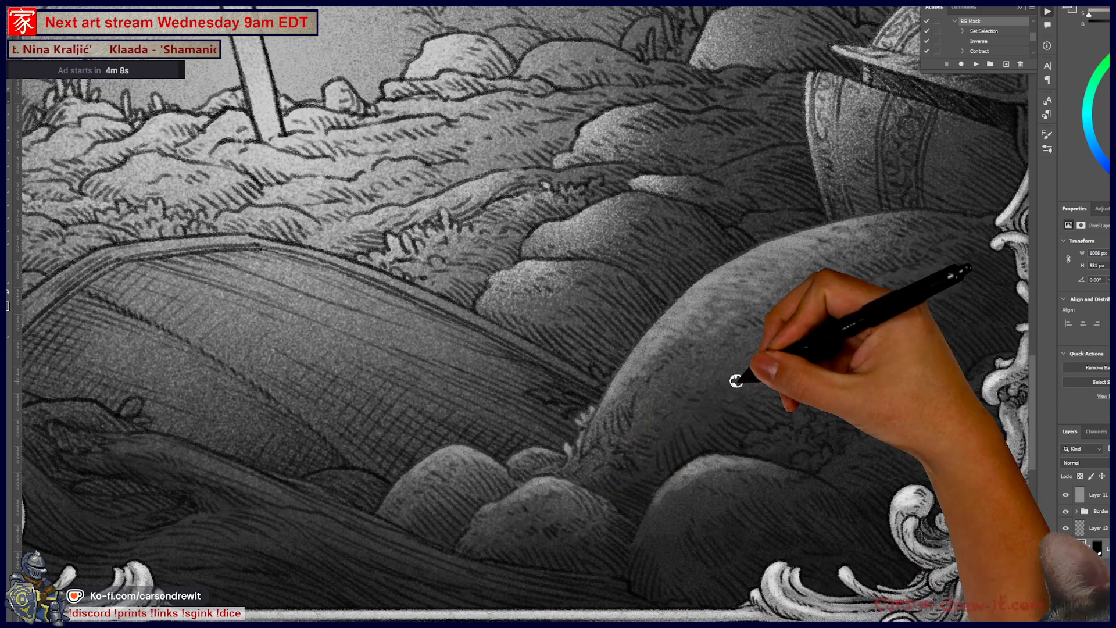
{"action": "mouse_move", "coordinate": [749, 436]}
{"action": "left_mouse_down"}
{"action": "mouse_move", "coordinate": [802, 413]}
{"action": "mouse_move", "coordinate": [806, 424]}
{"action": "mouse_move", "coordinate": [837, 382]}
{"action": "mouse_move", "coordinate": [914, 367]}
{"action": "left_mouse_up"}
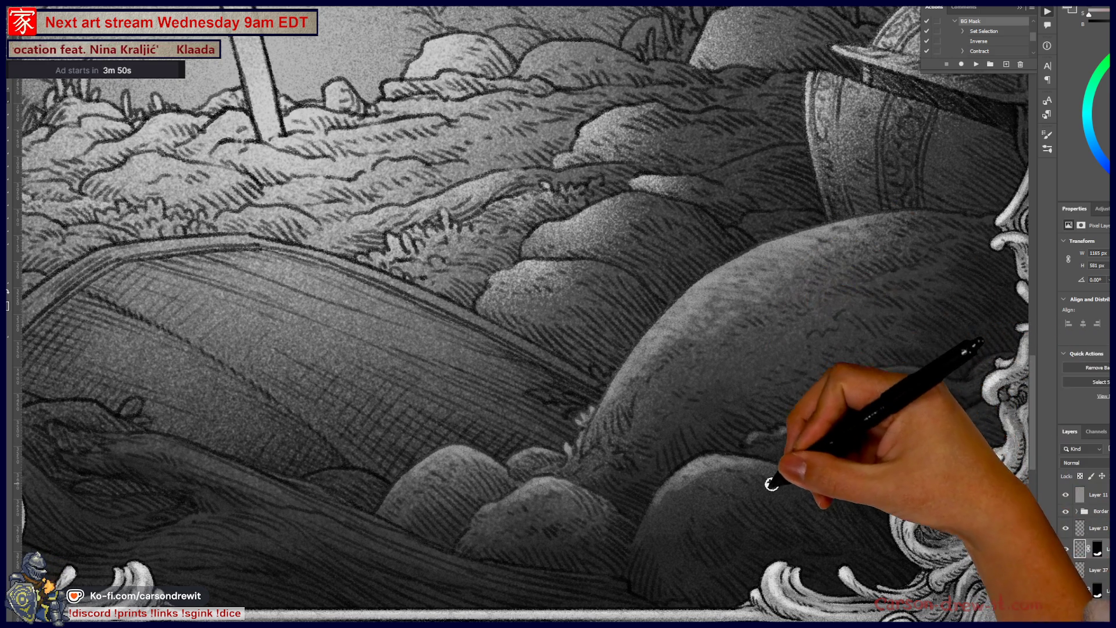
{"action": "left_click_drag", "start_coordinate": [466, 443], "coordinate": [578, 441]}
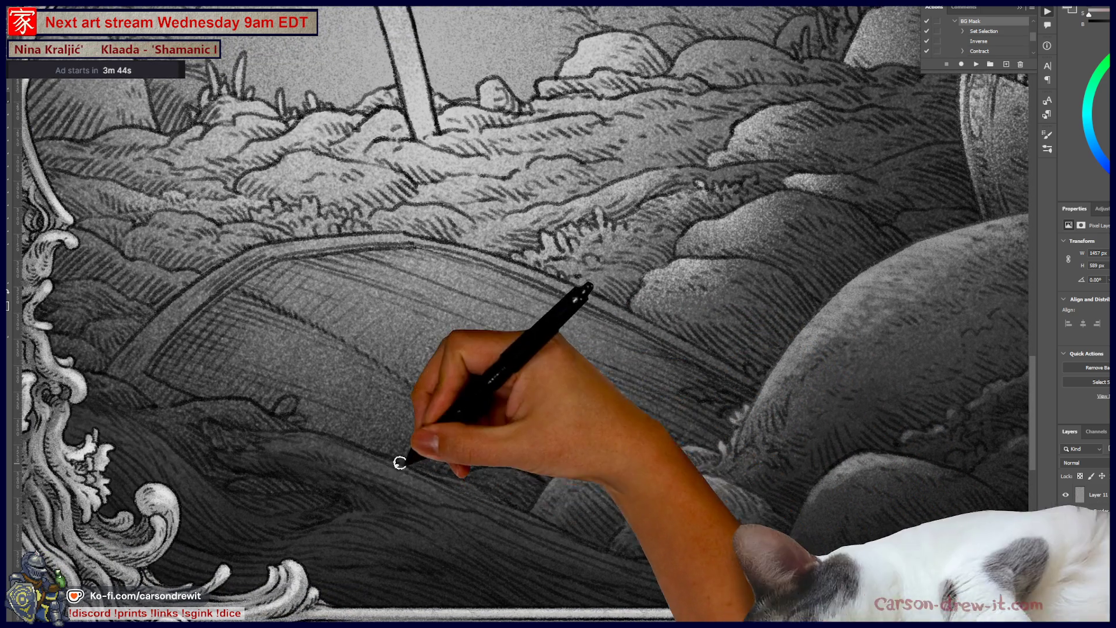
{"action": "left_click_drag", "start_coordinate": [482, 514], "coordinate": [419, 478]}
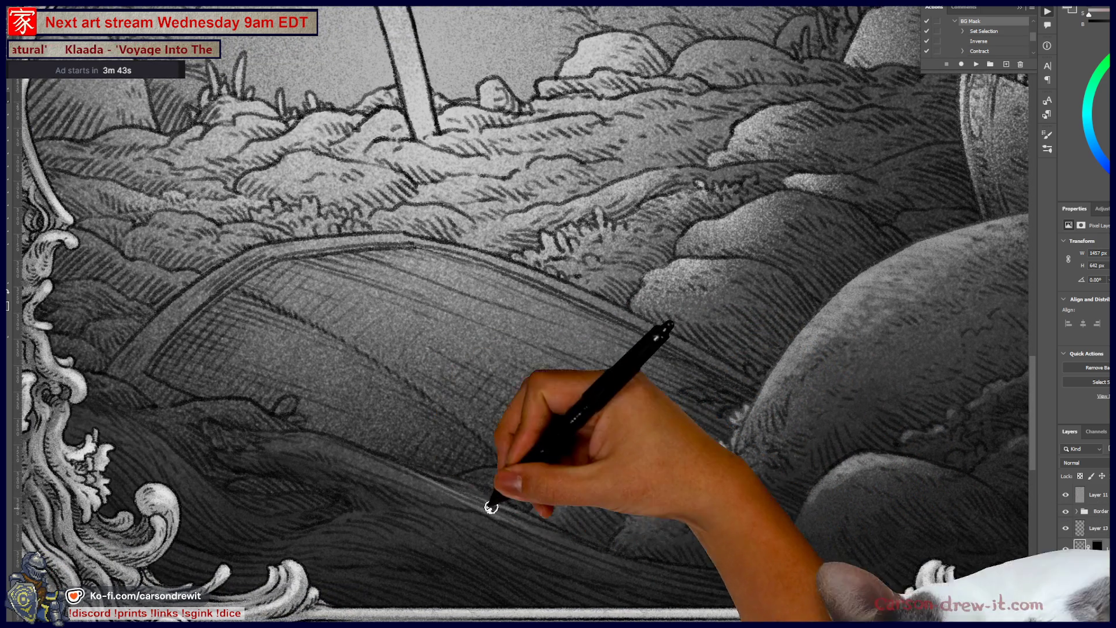
{"action": "left_click_drag", "start_coordinate": [543, 523], "coordinate": [648, 574]}
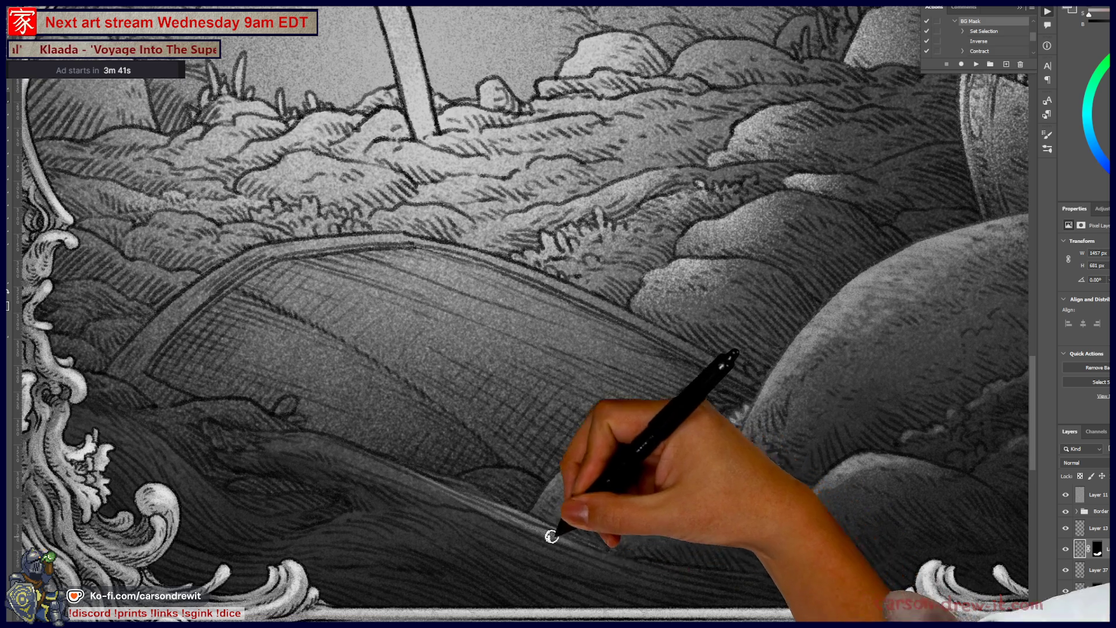
{"action": "left_click_drag", "start_coordinate": [553, 531], "coordinate": [706, 582]}
{"action": "left_click_drag", "start_coordinate": [655, 519], "coordinate": [509, 406]}
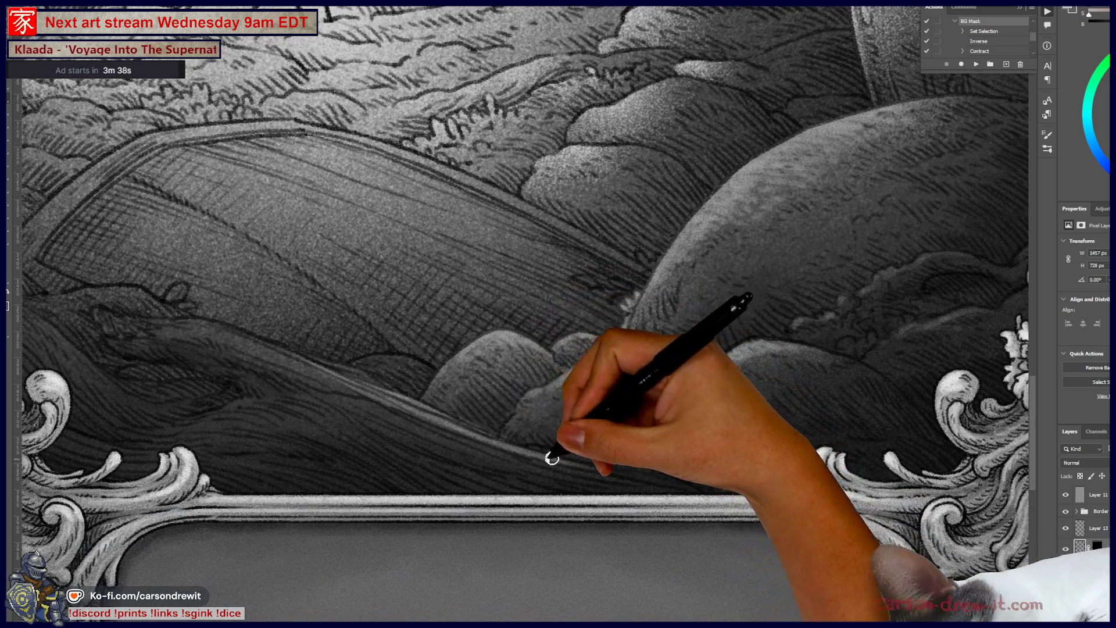
Shade along the hill edge and the dark wavy ground up to the left frame, then recentre the card
{"action": "scroll", "coordinate": [719, 474], "scroll_direction": "left", "scroll_amount": 5}
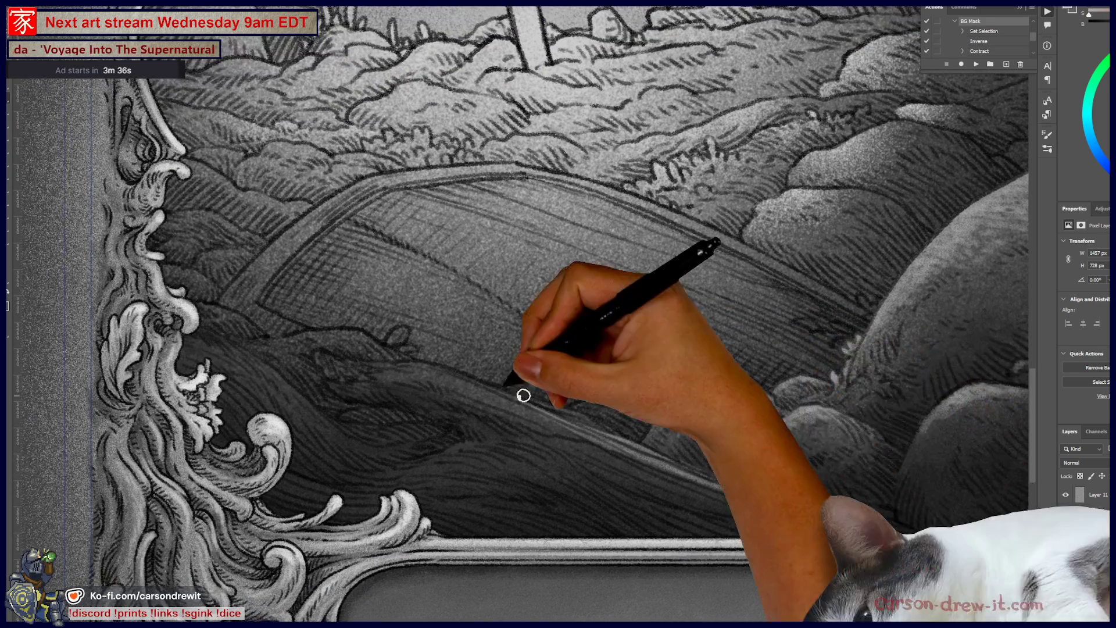
{"action": "left_click_drag", "start_coordinate": [421, 377], "coordinate": [369, 364]}
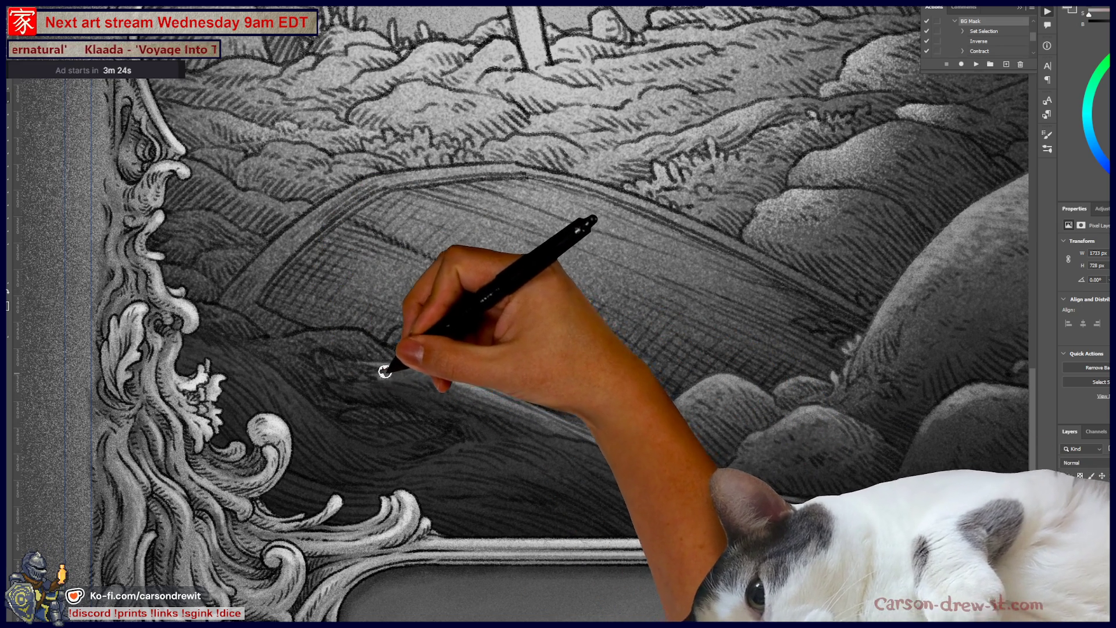
{"action": "mouse_move", "coordinate": [441, 388]}
{"action": "left_mouse_down"}
{"action": "mouse_move", "coordinate": [326, 364]}
{"action": "mouse_move", "coordinate": [372, 369]}
{"action": "mouse_move", "coordinate": [369, 379]}
{"action": "mouse_move", "coordinate": [331, 364]}
{"action": "mouse_move", "coordinate": [331, 379]}
{"action": "mouse_move", "coordinate": [438, 391]}
{"action": "mouse_move", "coordinate": [581, 436]}
{"action": "left_mouse_up"}
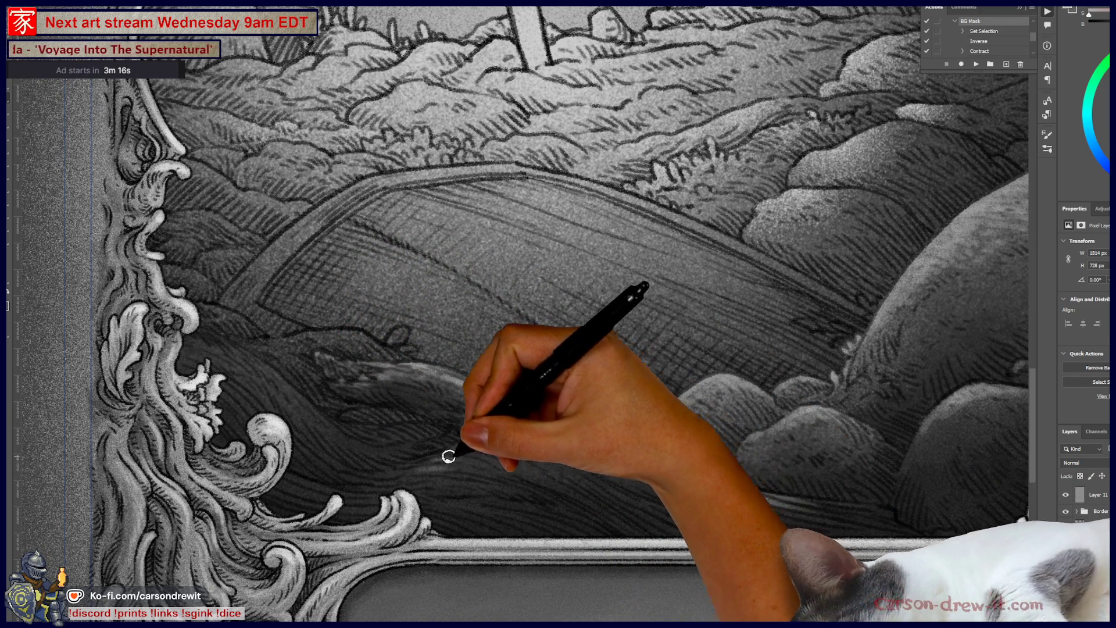
{"action": "key", "text": "ctrl"}
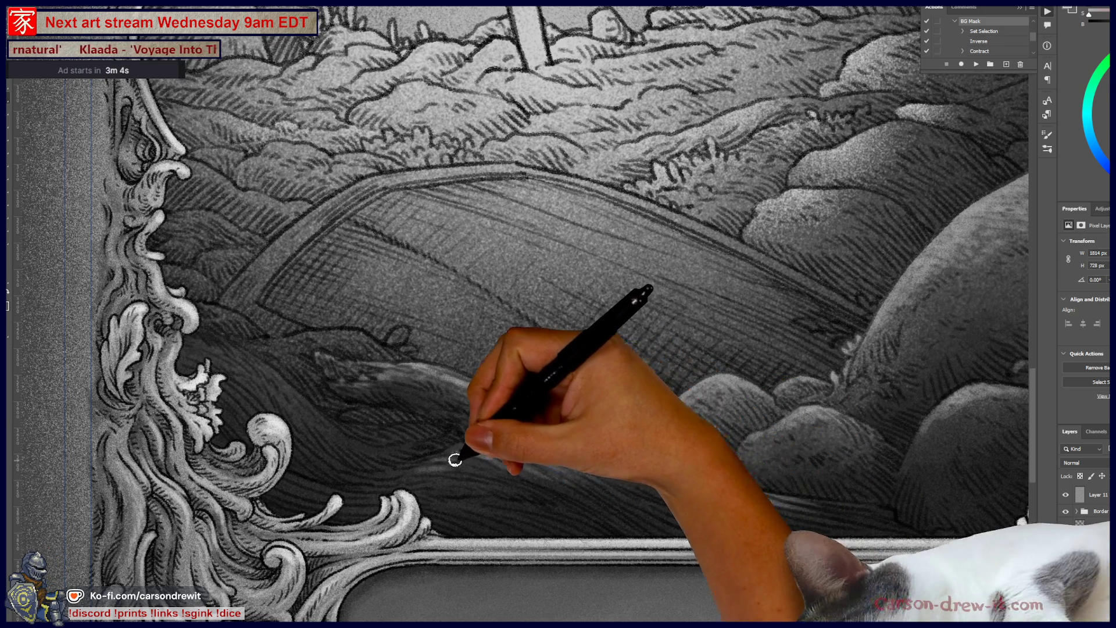
{"action": "left_click_drag", "start_coordinate": [473, 447], "coordinate": [199, 399]}
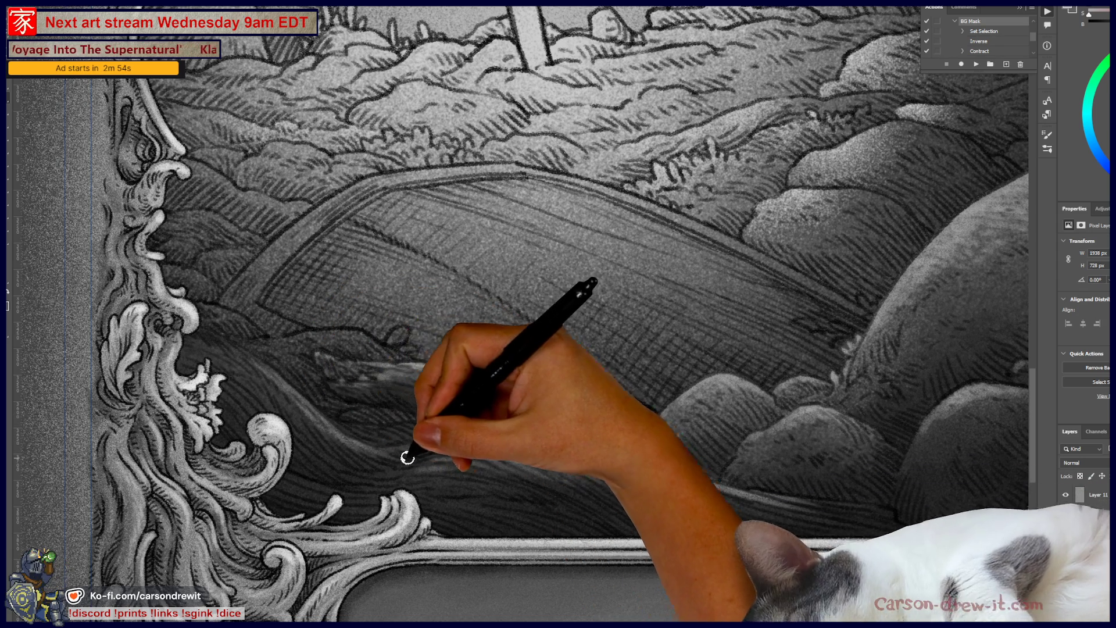
{"action": "left_click_drag", "start_coordinate": [219, 314], "coordinate": [194, 347]}
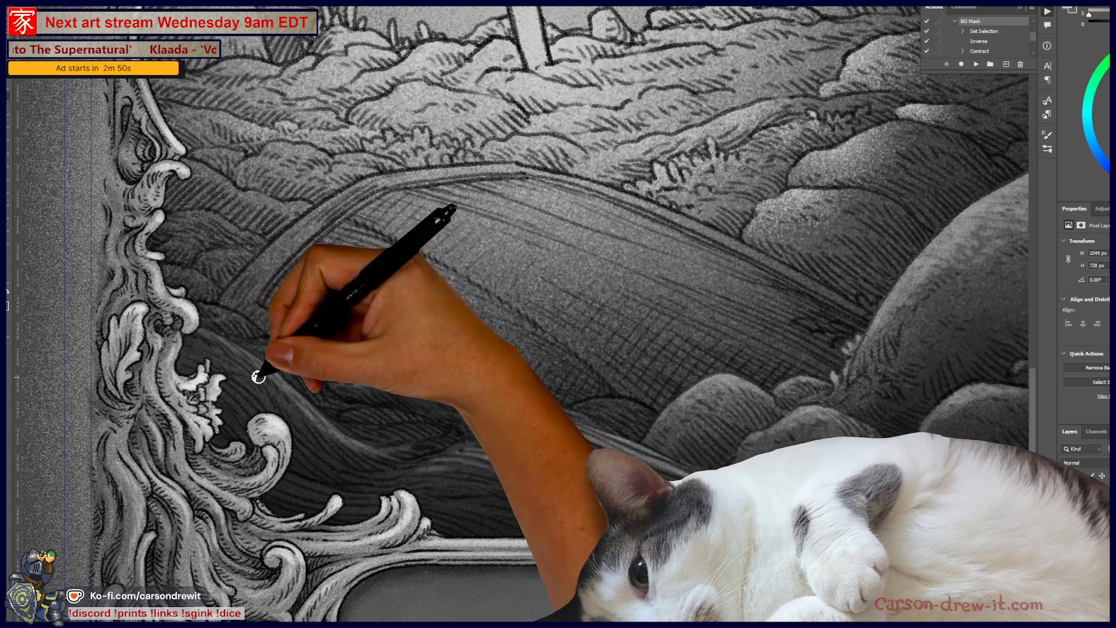
{"action": "left_click_drag", "start_coordinate": [194, 347], "coordinate": [172, 339]}
{"action": "mouse_move", "coordinate": [294, 391]}
{"action": "left_mouse_down"}
{"action": "mouse_move", "coordinate": [252, 386]}
{"action": "mouse_move", "coordinate": [262, 374]}
{"action": "mouse_move", "coordinate": [269, 389]}
{"action": "left_mouse_up"}
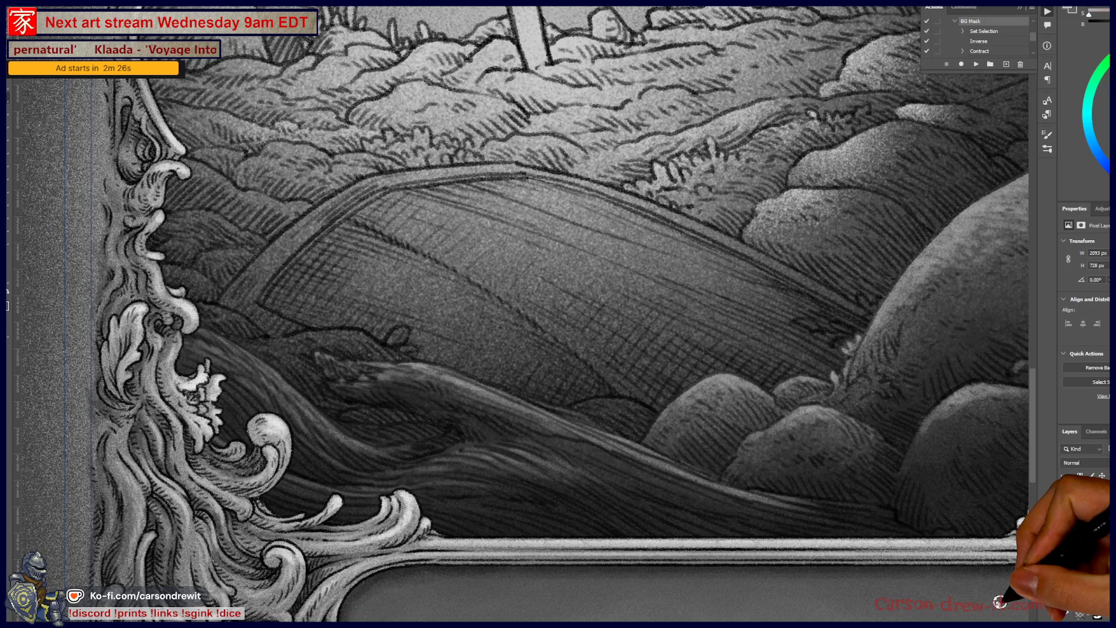
{"action": "scroll", "coordinate": [760, 461], "scroll_direction": "down", "scroll_amount": 5}
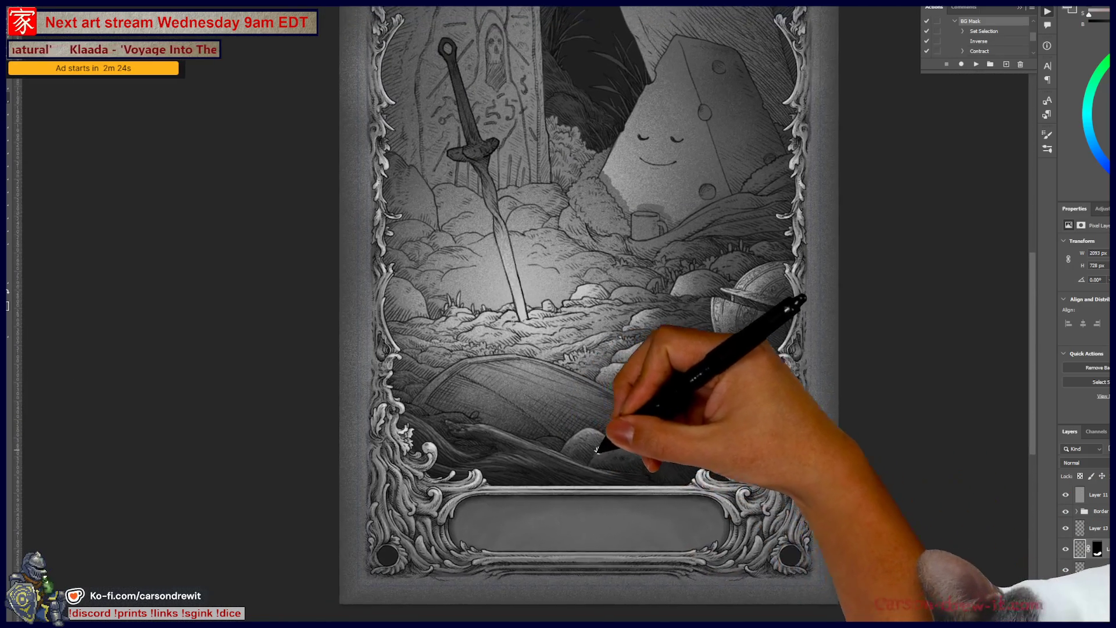
{"action": "left_click_drag", "start_coordinate": [596, 450], "coordinate": [556, 509]}
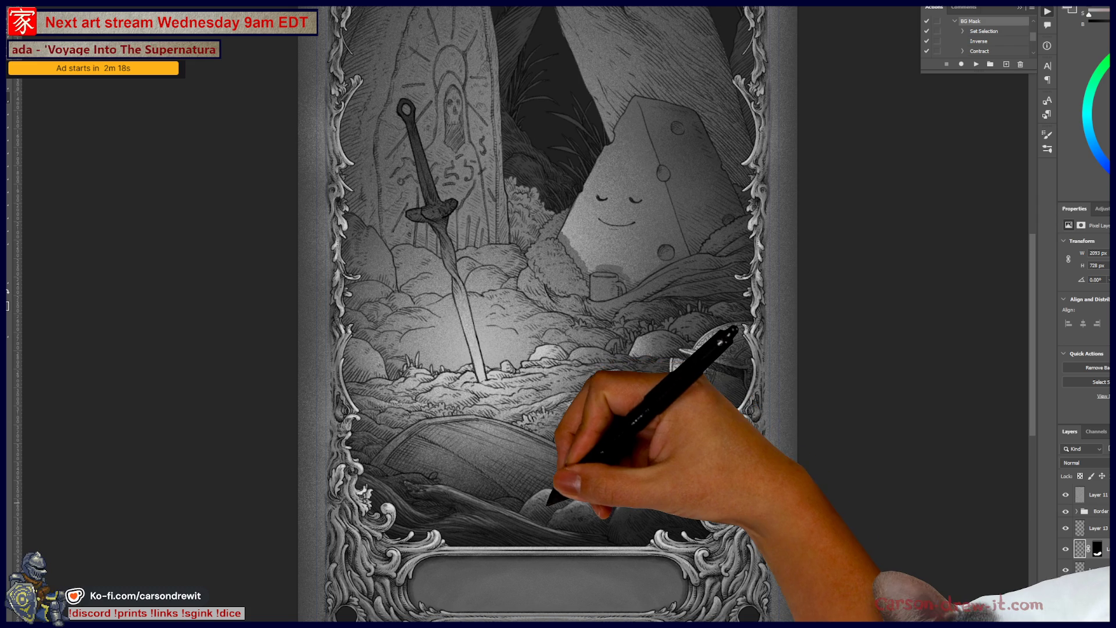
{"action": "scroll", "coordinate": [549, 482], "scroll_direction": "up", "scroll_amount": 2}
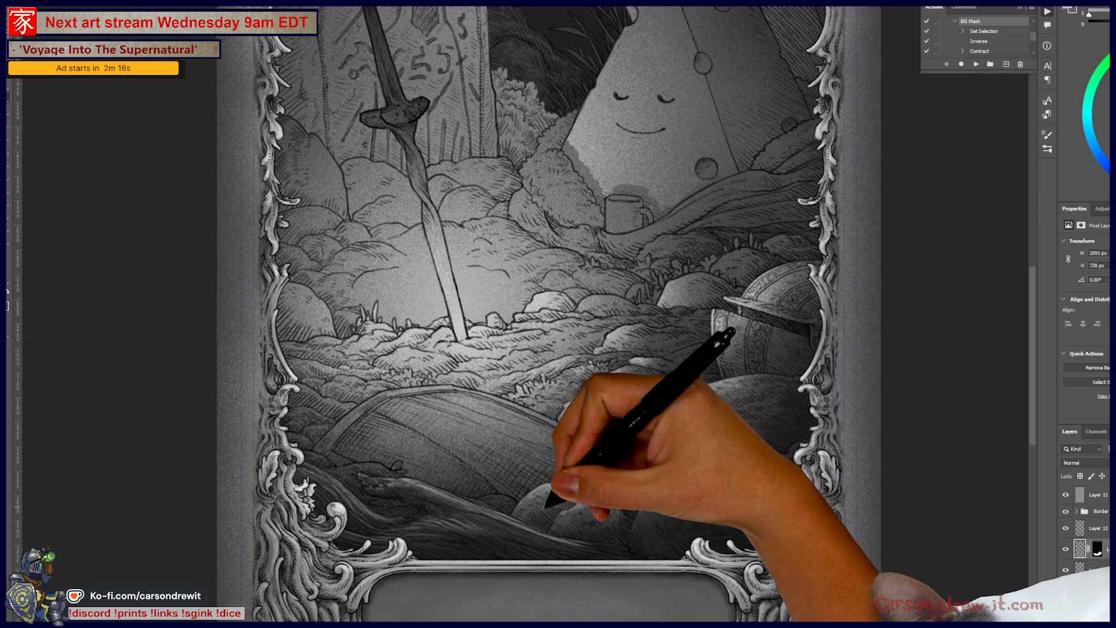
{"action": "scroll", "coordinate": [547, 507], "scroll_direction": "up", "scroll_amount": 2}
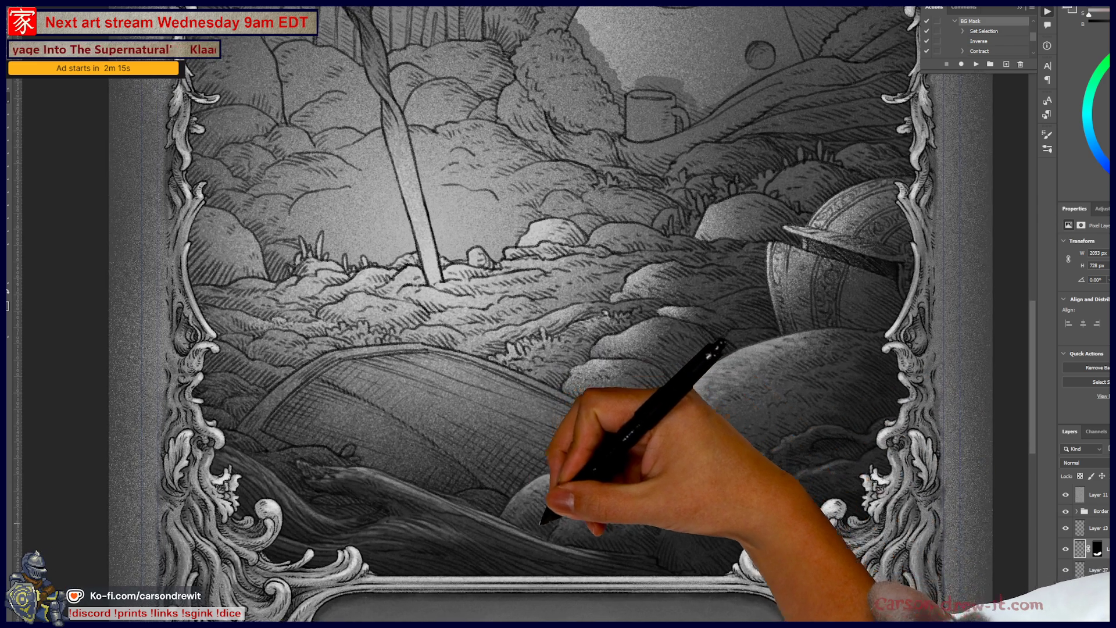
{"action": "left_click_drag", "start_coordinate": [429, 429], "coordinate": [525, 467]}
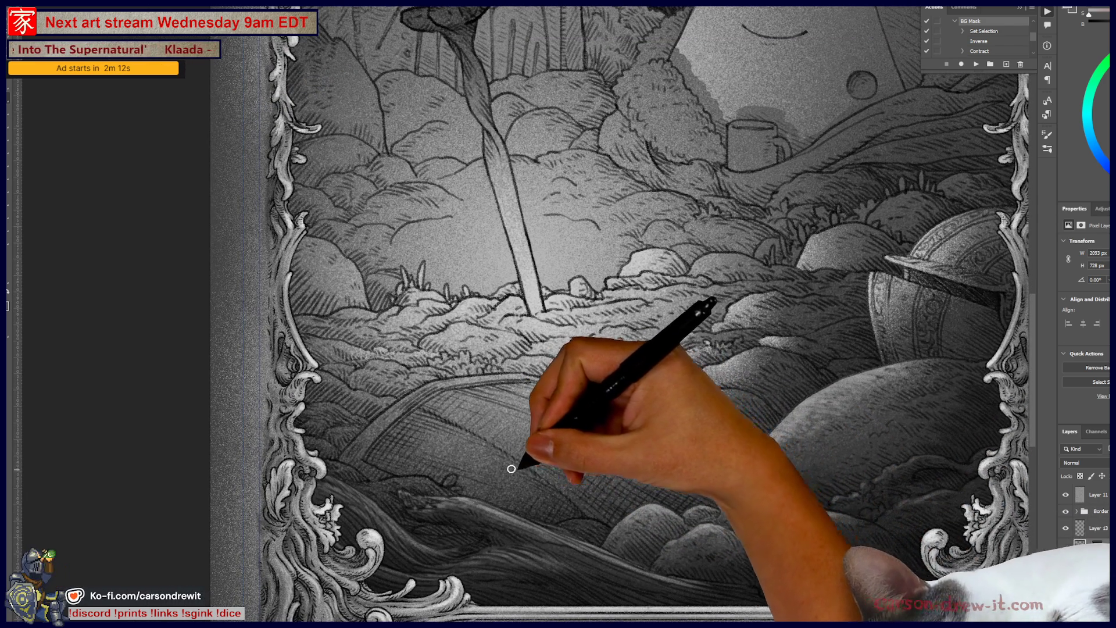
{"action": "scroll", "coordinate": [607, 487], "scroll_direction": "up", "scroll_amount": 2}
{"action": "left_click_drag", "start_coordinate": [605, 486], "coordinate": [578, 444]}
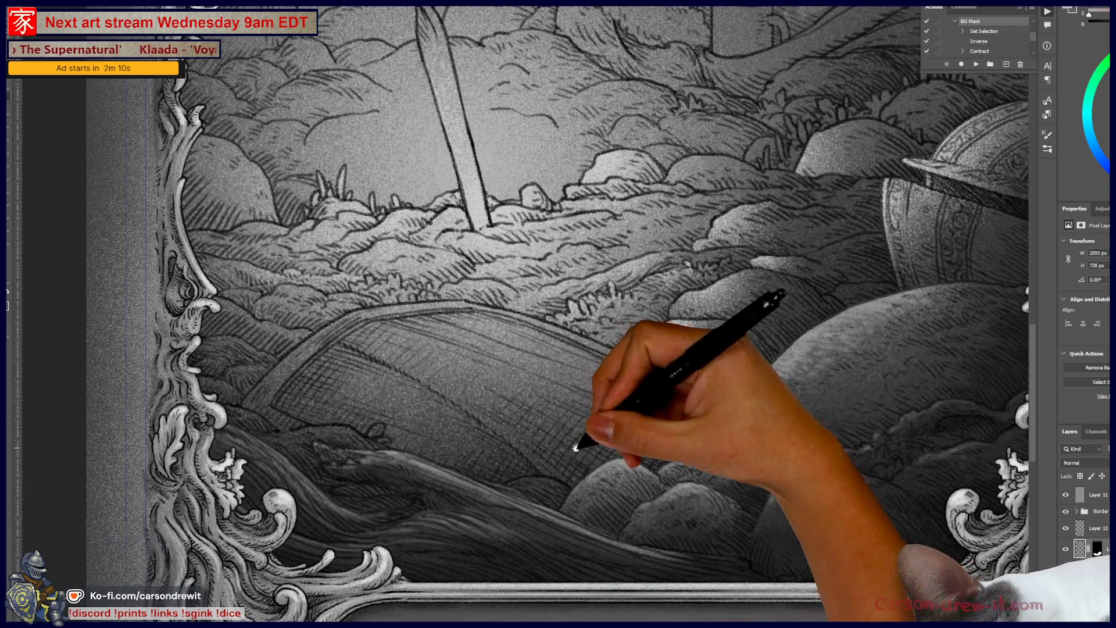
{"action": "scroll", "coordinate": [579, 474], "scroll_direction": "up", "scroll_amount": 1}
{"action": "left_click_drag", "start_coordinate": [586, 501], "coordinate": [531, 478]}
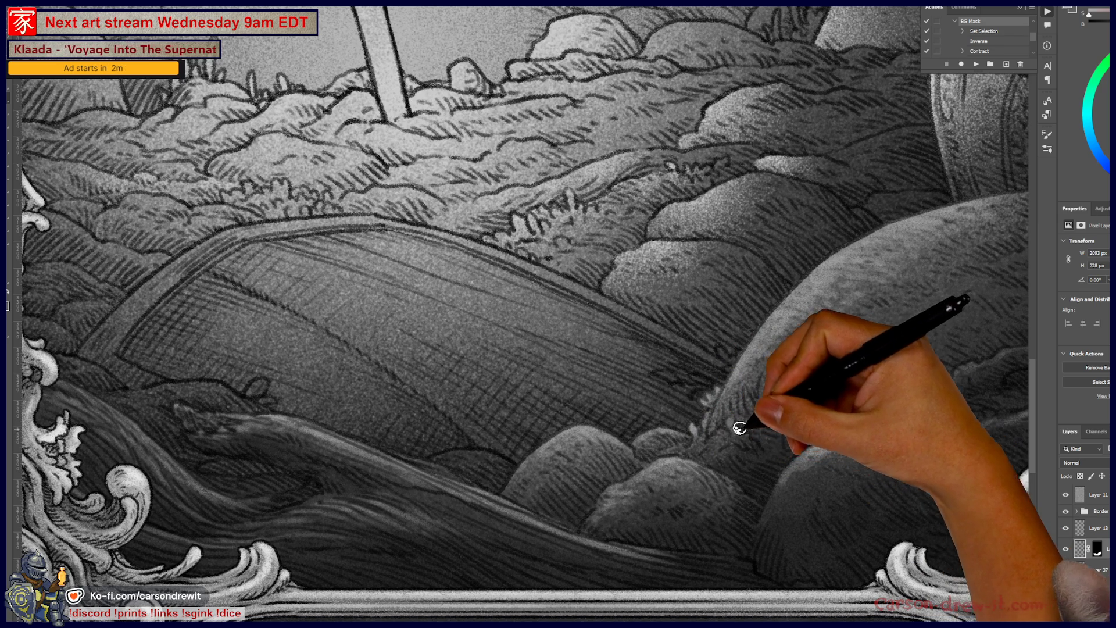
{"action": "mouse_move", "coordinate": [847, 357]}
{"action": "left_mouse_down"}
{"action": "mouse_move", "coordinate": [660, 468]}
{"action": "mouse_move", "coordinate": [649, 487]}
{"action": "left_mouse_up"}
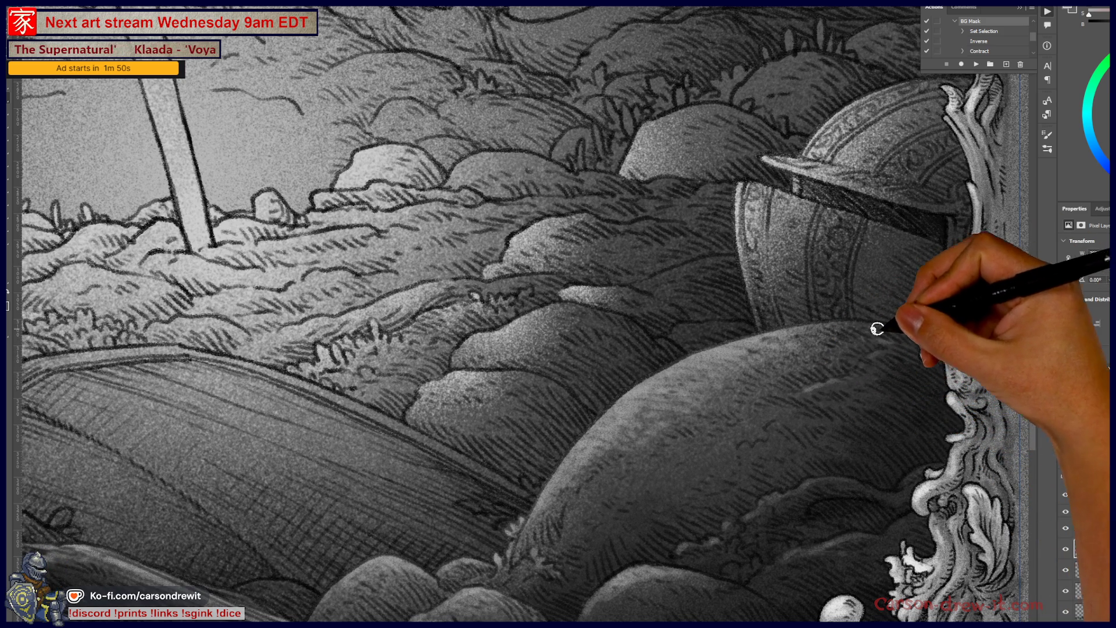
{"action": "mouse_move", "coordinate": [760, 449]}
{"action": "left_mouse_down"}
{"action": "mouse_move", "coordinate": [751, 459]}
{"action": "mouse_move", "coordinate": [815, 444]}
{"action": "mouse_move", "coordinate": [878, 391]}
{"action": "left_mouse_up"}
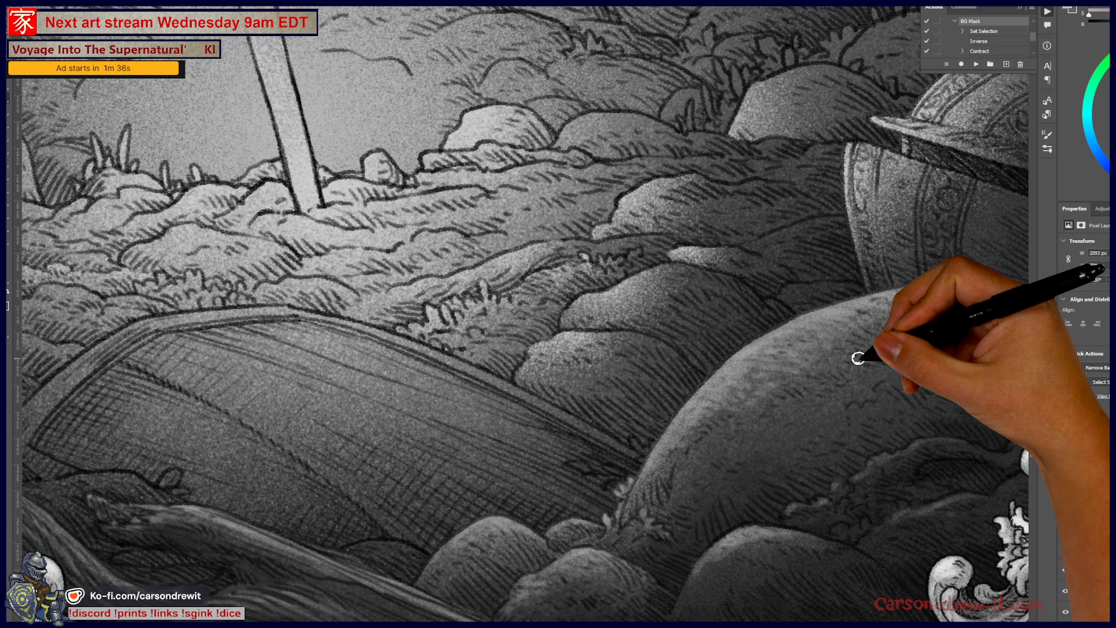
{"action": "left_click_drag", "start_coordinate": [469, 449], "coordinate": [698, 429]}
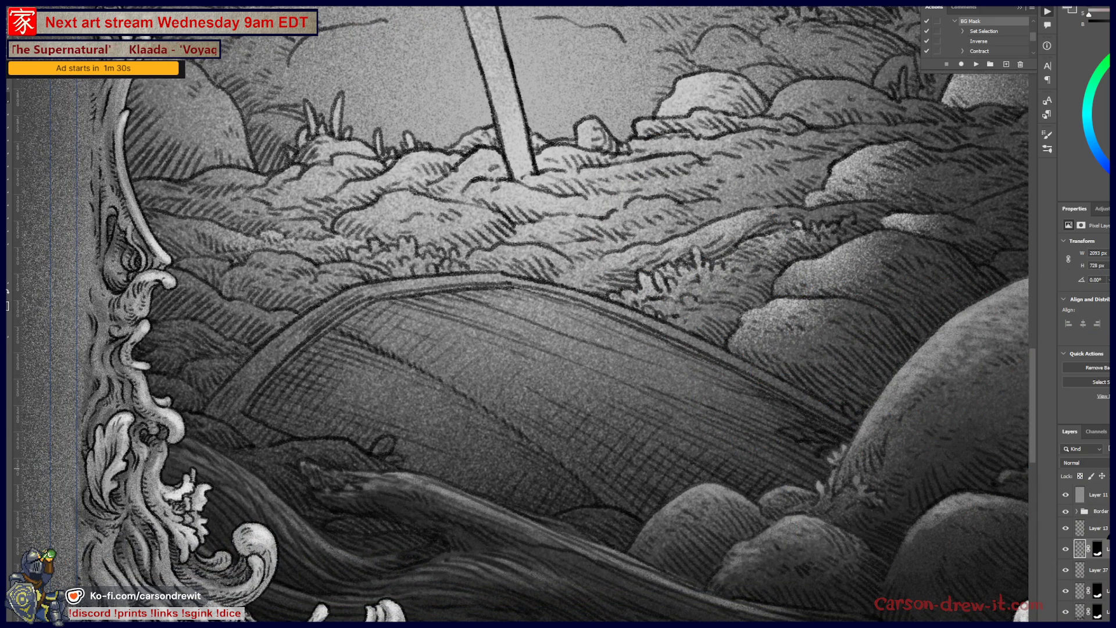
{"action": "key", "text": "ctrl+minus"}
{"action": "key", "text": "ctrl+minus"}
{"action": "key", "text": "ctrl+minus"}
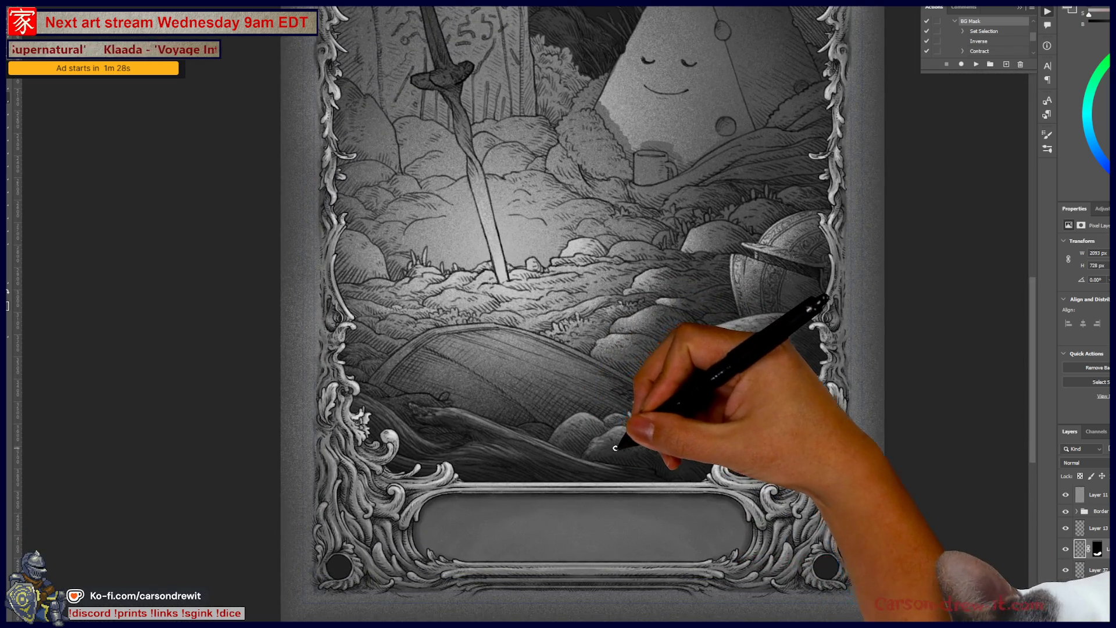
{"action": "scroll", "coordinate": [615, 448], "scroll_direction": "up", "scroll_amount": 3}
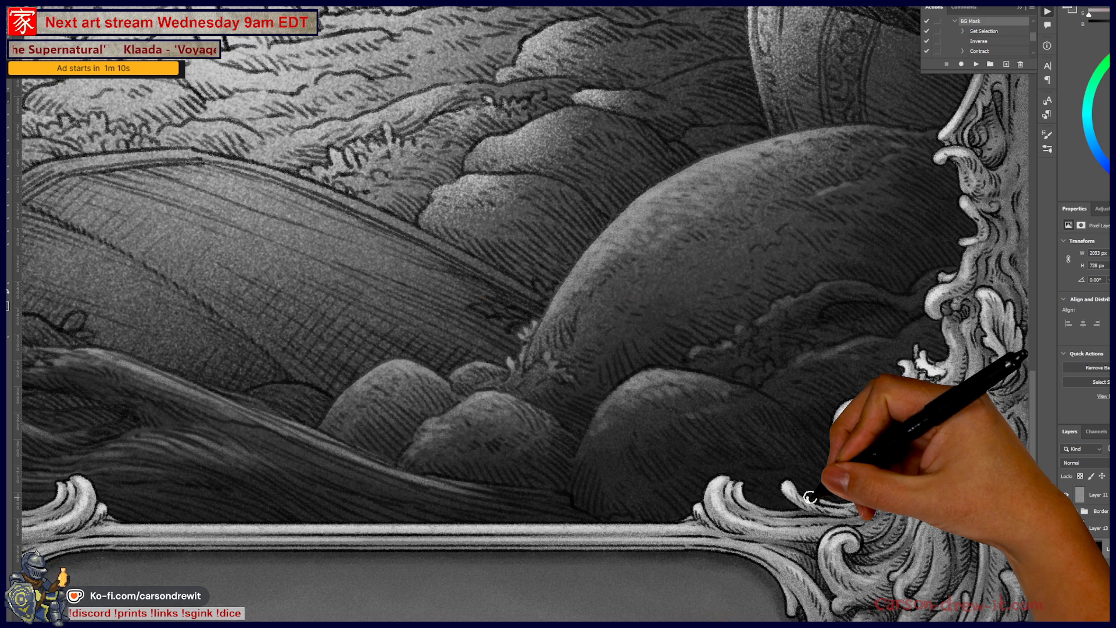
{"action": "scroll", "coordinate": [660, 553], "scroll_direction": "up", "scroll_amount": 5}
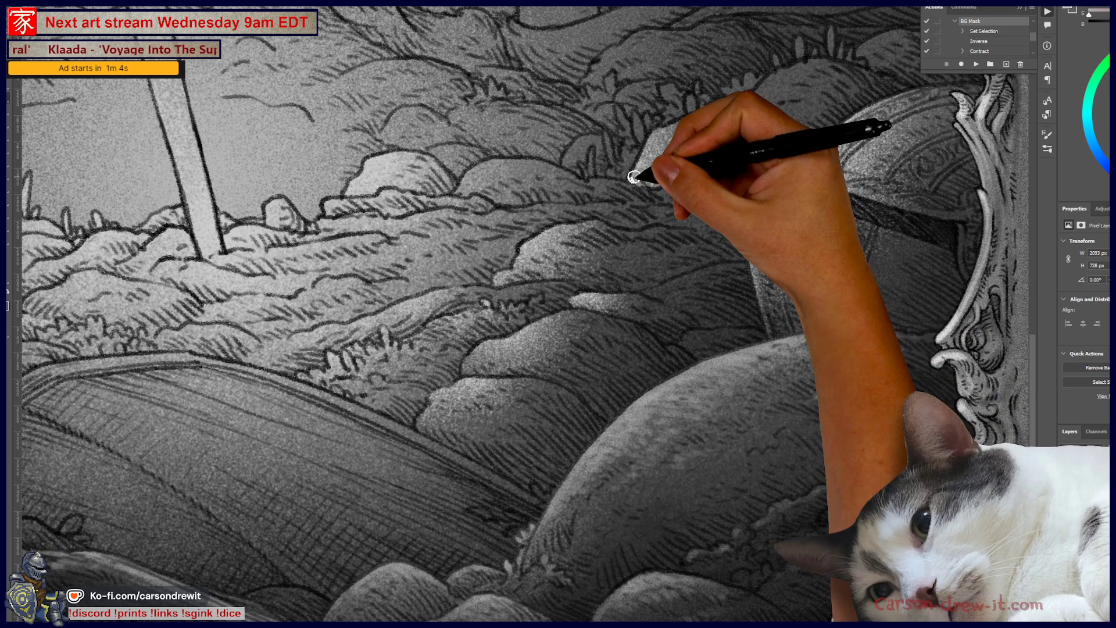
{"action": "scroll", "coordinate": [578, 339], "scroll_direction": "left", "scroll_amount": 5}
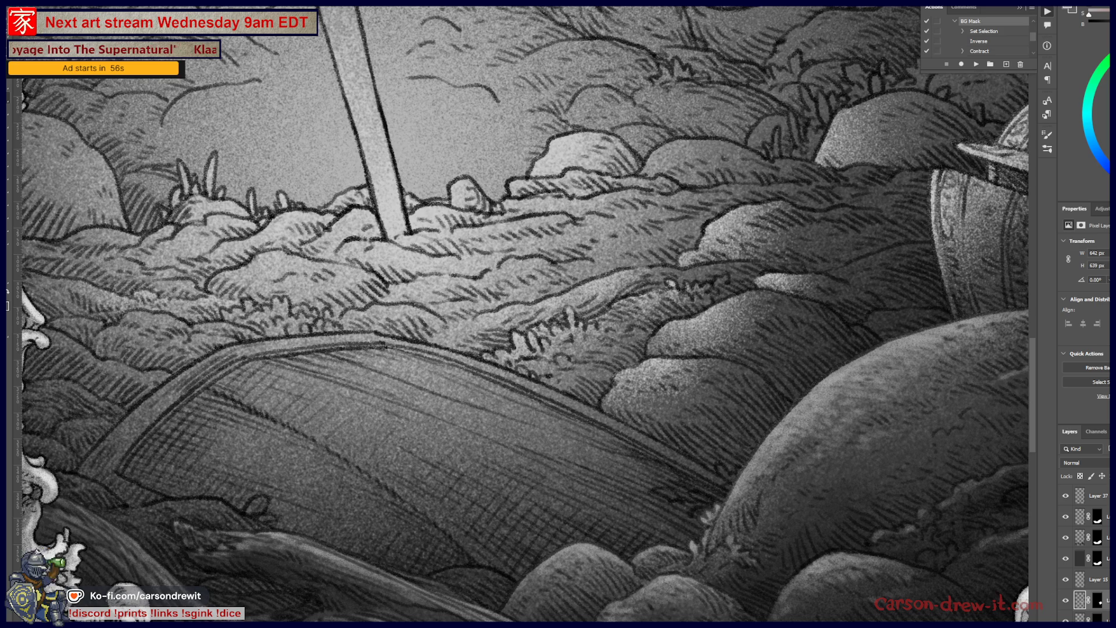
{"action": "left_click", "coordinate": [1104, 603]}
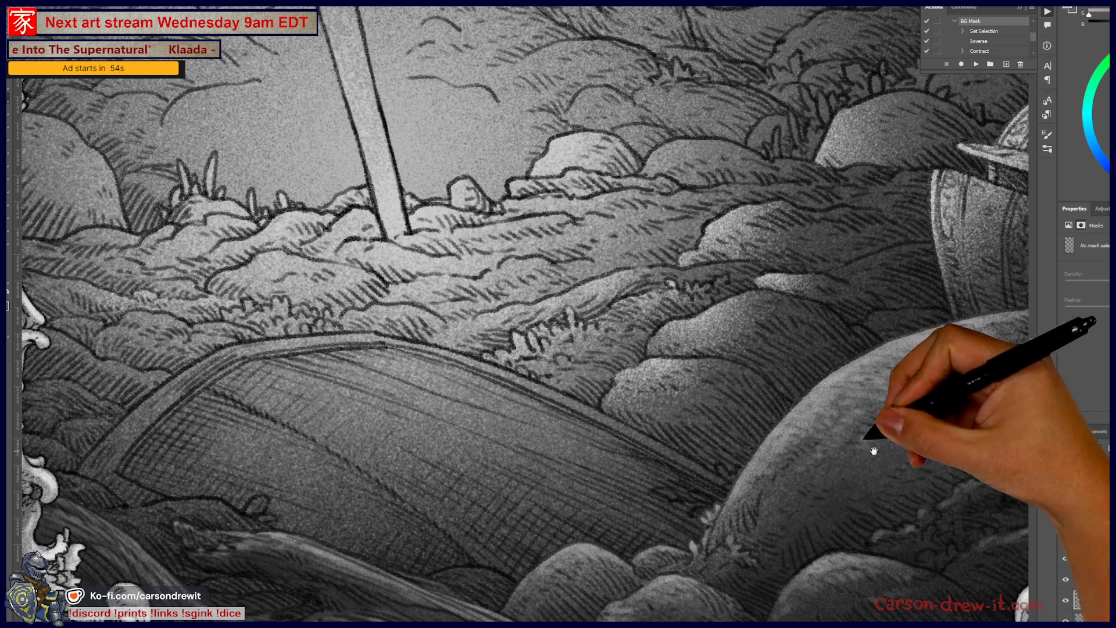
Pan the view over the lower foreground scene, left frame and waves
{"action": "scroll", "coordinate": [523, 314], "scroll_direction": "up", "scroll_amount": 5}
{"action": "scroll", "coordinate": [524, 314], "scroll_direction": "right", "scroll_amount": 5}
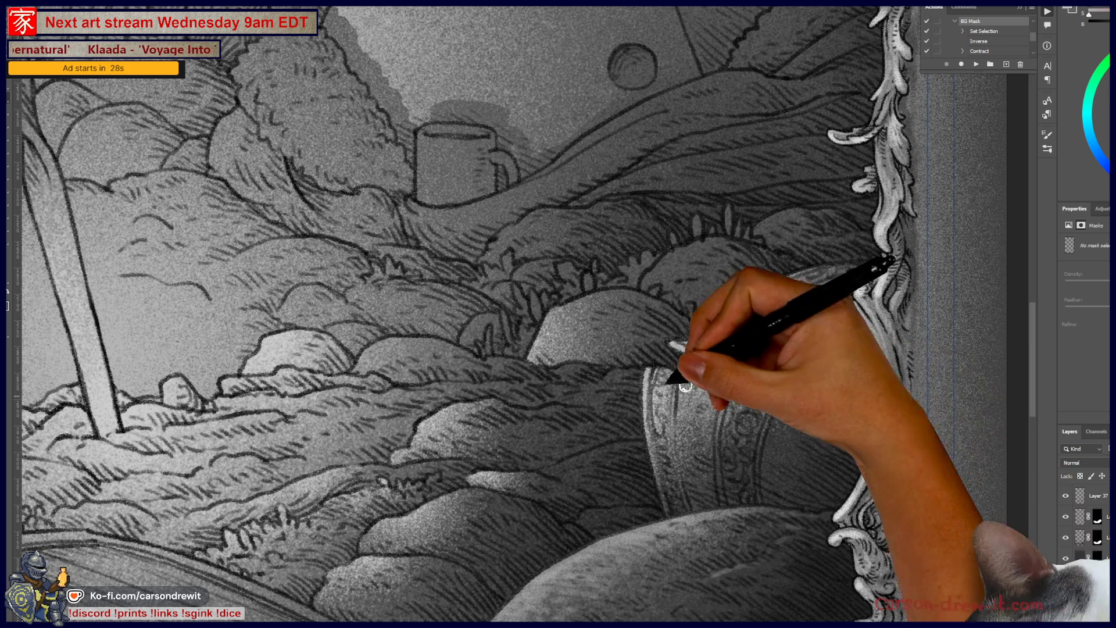
{"action": "scroll", "coordinate": [488, 472], "scroll_direction": "down", "scroll_amount": 3}
{"action": "left_click_drag", "start_coordinate": [488, 472], "coordinate": [668, 341]}
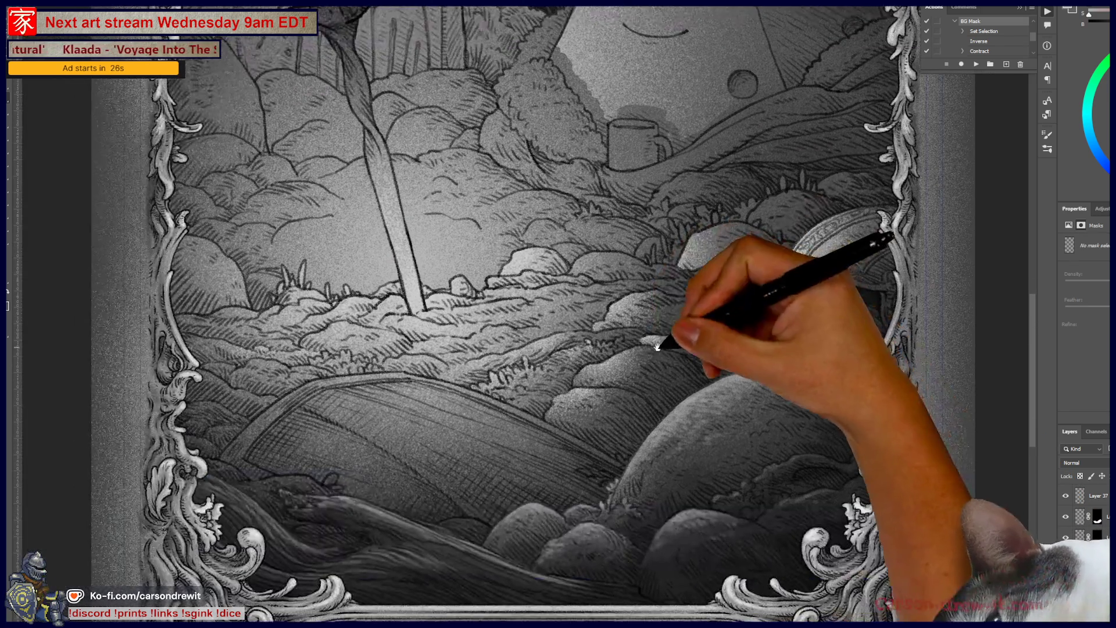
{"action": "scroll", "coordinate": [705, 361], "scroll_direction": "up", "scroll_amount": 3}
{"action": "mouse_move", "coordinate": [571, 425]}
{"action": "left_mouse_down"}
{"action": "mouse_move", "coordinate": [678, 441]}
{"action": "mouse_move", "coordinate": [522, 497]}
{"action": "mouse_move", "coordinate": [723, 499]}
{"action": "left_mouse_up"}
{"action": "mouse_move", "coordinate": [629, 510]}
{"action": "left_mouse_down"}
{"action": "mouse_move", "coordinate": [661, 419]}
{"action": "mouse_move", "coordinate": [593, 448]}
{"action": "left_mouse_up"}
{"action": "mouse_move", "coordinate": [528, 505]}
{"action": "left_mouse_down"}
{"action": "mouse_move", "coordinate": [561, 474]}
{"action": "mouse_move", "coordinate": [556, 489]}
{"action": "left_mouse_up"}
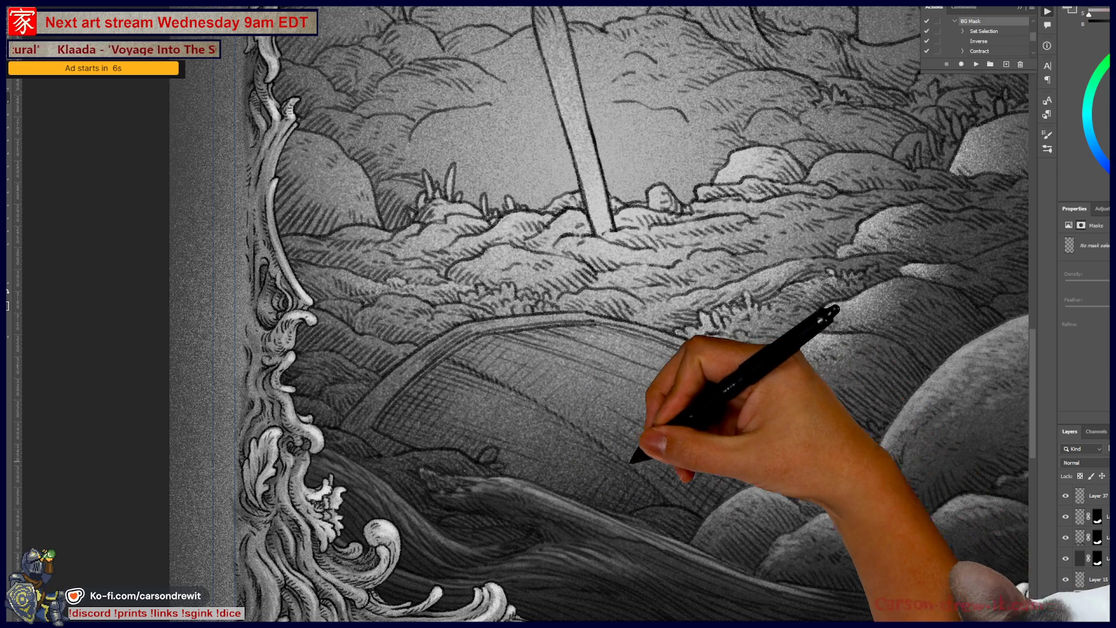
{"action": "scroll", "coordinate": [576, 465], "scroll_direction": "up", "scroll_amount": 2}
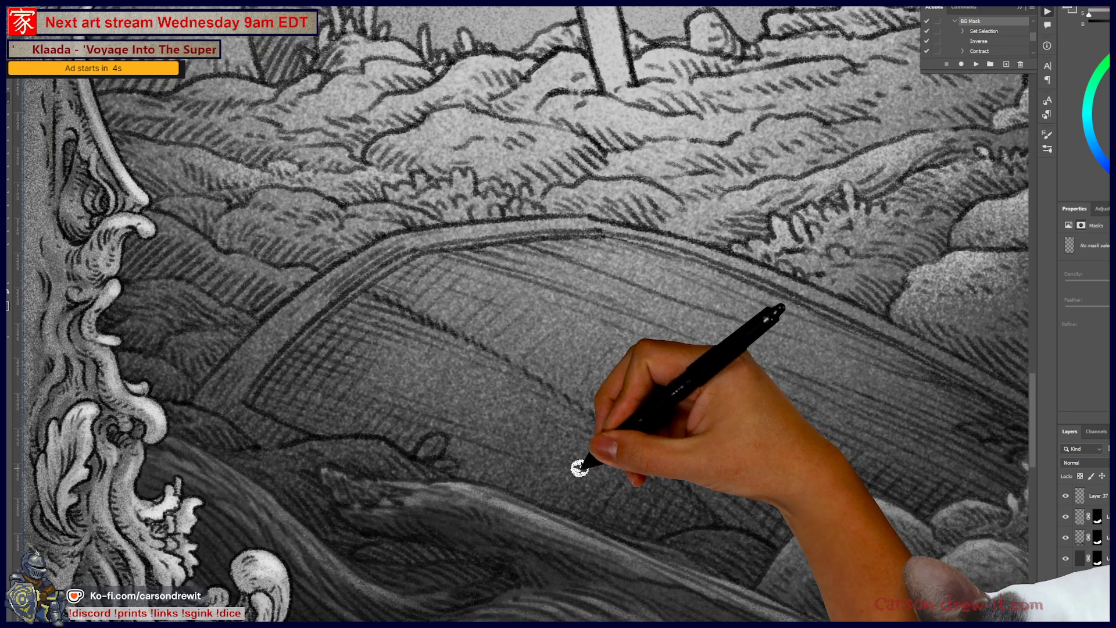
Switch to the highlight layer and brush a light band along the foreground road's top edge
{"action": "key", "text": "alt+bracketleft"}
{"action": "key", "text": "alt+bracketleft"}
{"action": "key", "text": "alt+bracketleft"}
{"action": "key", "text": "alt+bracketleft"}
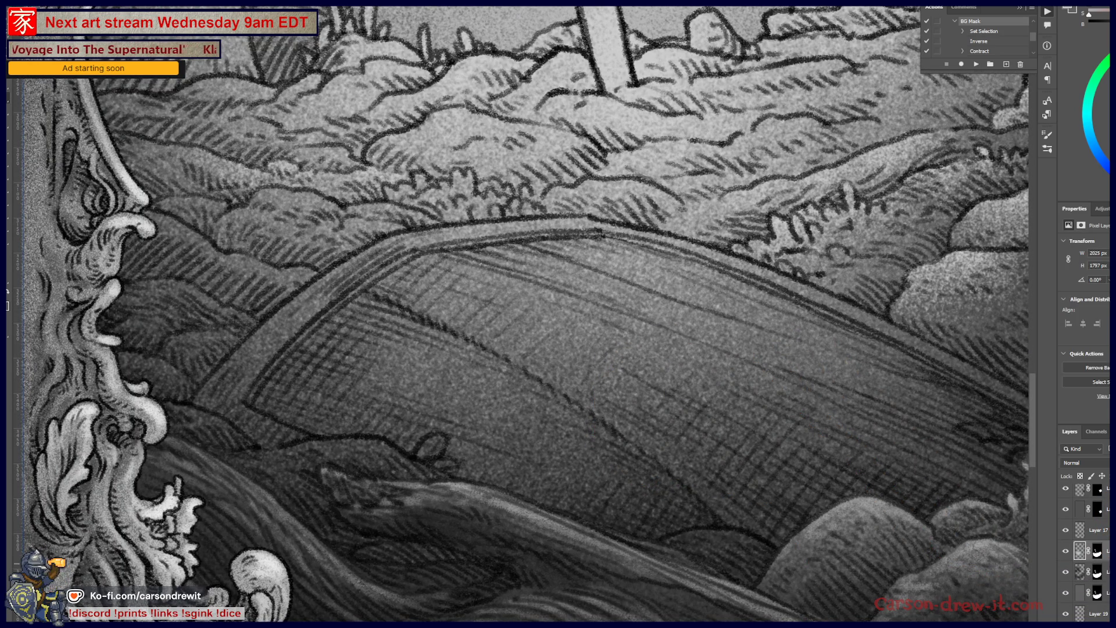
{"action": "key", "text": "alt+bracketleft"}
{"action": "key", "text": "alt+bracketleft"}
{"action": "key", "text": "alt+bracketleft"}
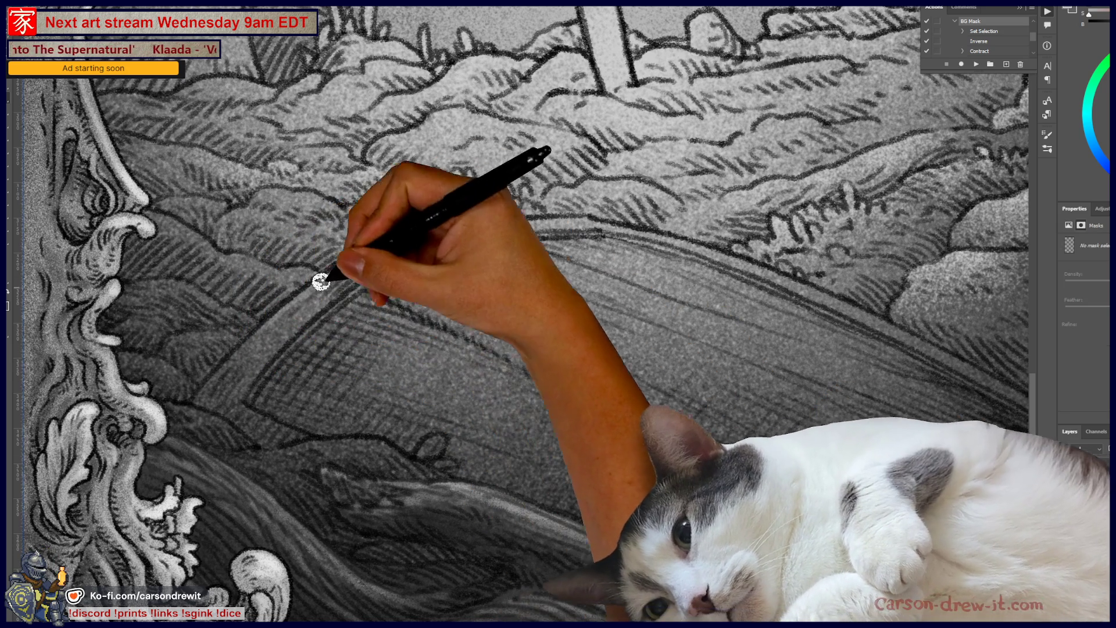
{"action": "mouse_move", "coordinate": [490, 230]}
{"action": "left_mouse_down"}
{"action": "mouse_move", "coordinate": [631, 225]}
{"action": "mouse_move", "coordinate": [727, 237]}
{"action": "mouse_move", "coordinate": [605, 225]}
{"action": "mouse_move", "coordinate": [860, 311]}
{"action": "mouse_move", "coordinate": [1011, 385]}
{"action": "left_mouse_up"}
{"action": "key", "text": "ctrl+plus"}
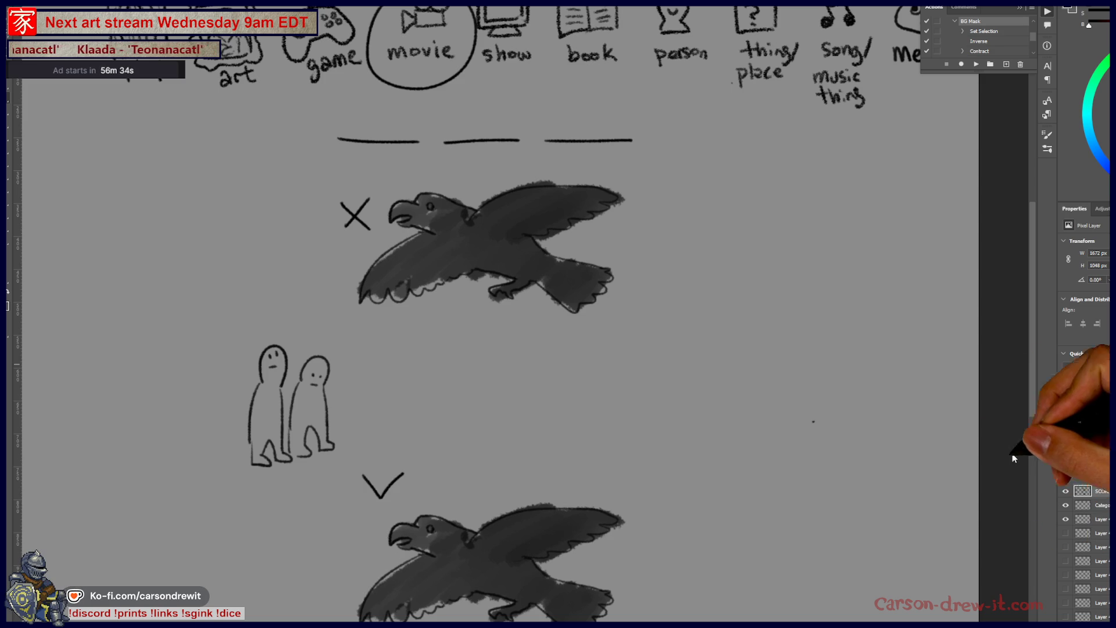
Erase the old round's sketches, then undo that and hide their layer instead
{"action": "mouse_move", "coordinate": [793, 438]}
{"action": "left_mouse_down"}
{"action": "mouse_move", "coordinate": [793, 429]}
{"action": "mouse_move", "coordinate": [748, 444]}
{"action": "mouse_move", "coordinate": [743, 432]}
{"action": "left_mouse_up"}
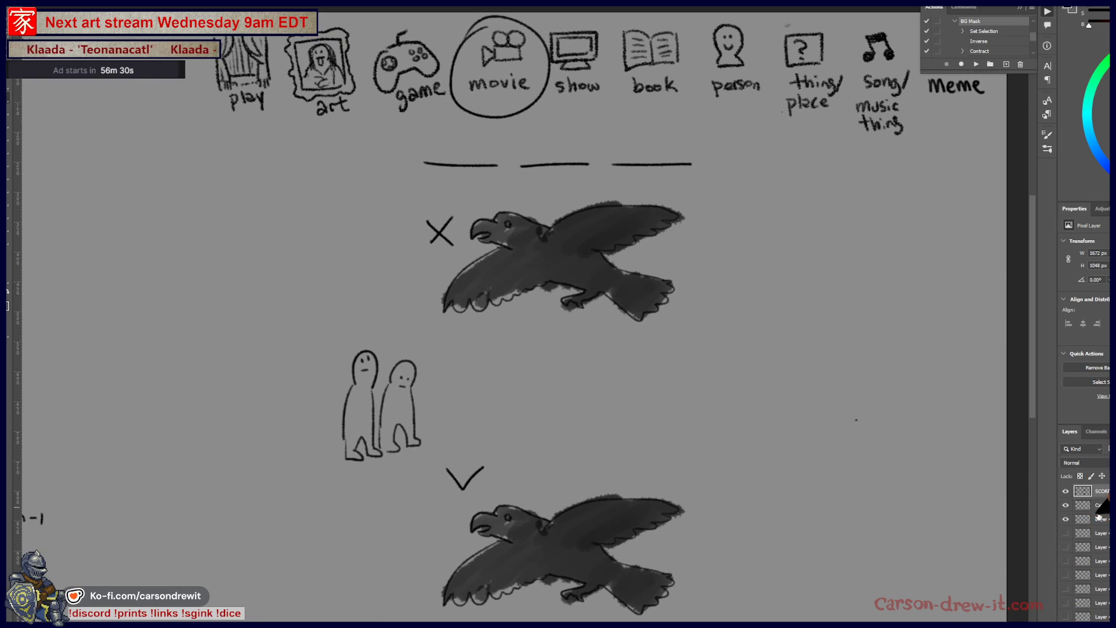
{"action": "scroll", "coordinate": [744, 431], "scroll_direction": "down", "scroll_amount": 2}
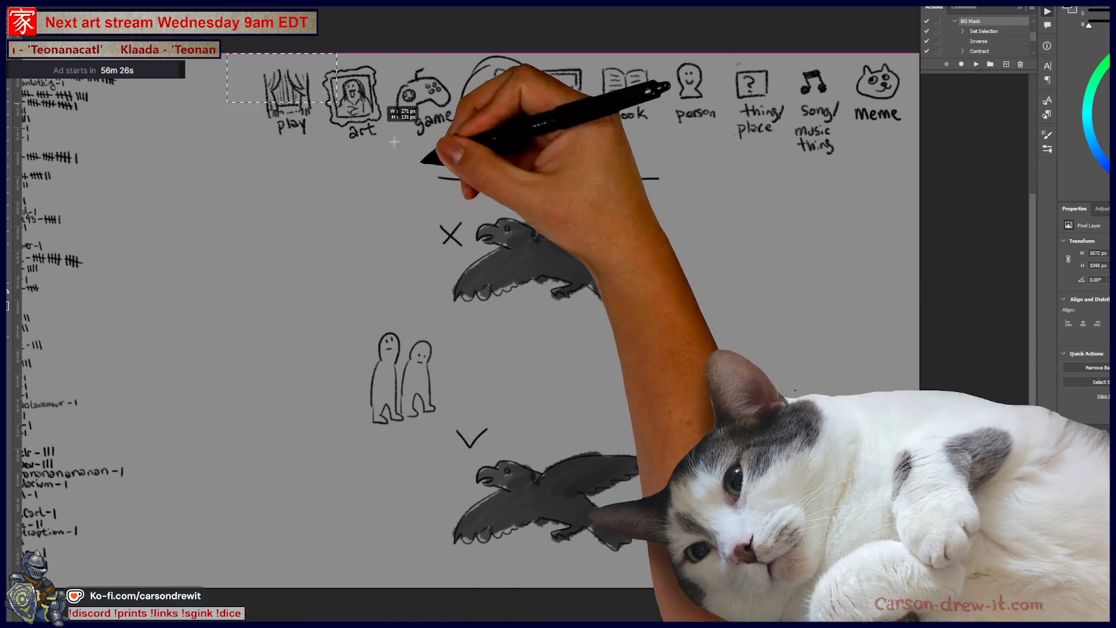
{"action": "left_click_drag", "start_coordinate": [227, 54], "coordinate": [702, 588]}
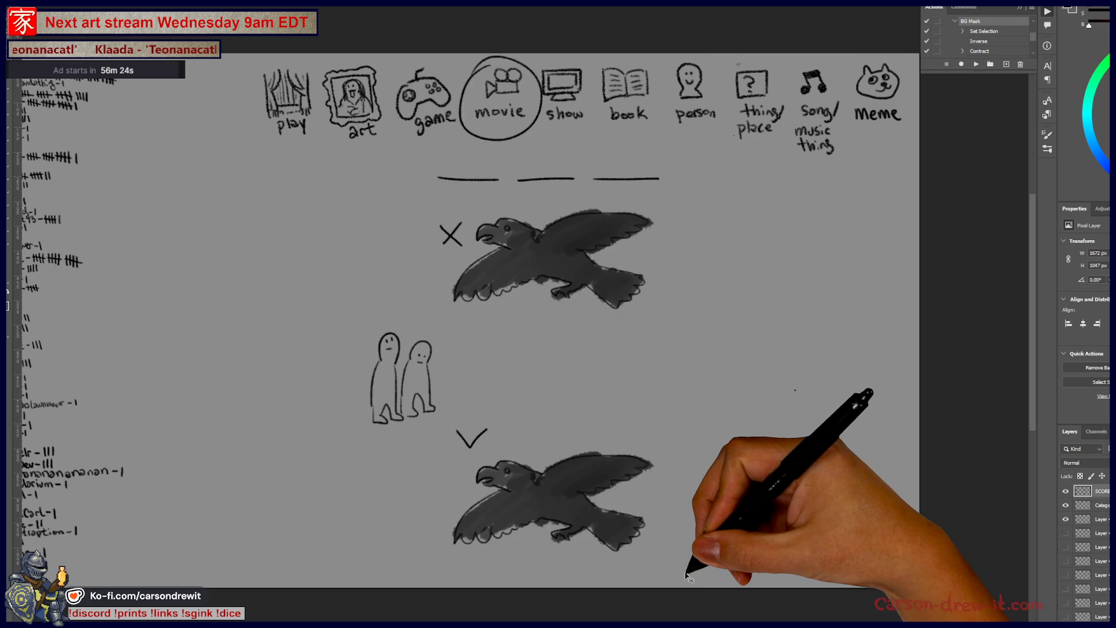
{"action": "key", "text": "Delete"}
{"action": "key", "text": "ctrl+d"}
{"action": "left_click", "coordinate": [1087, 519]}
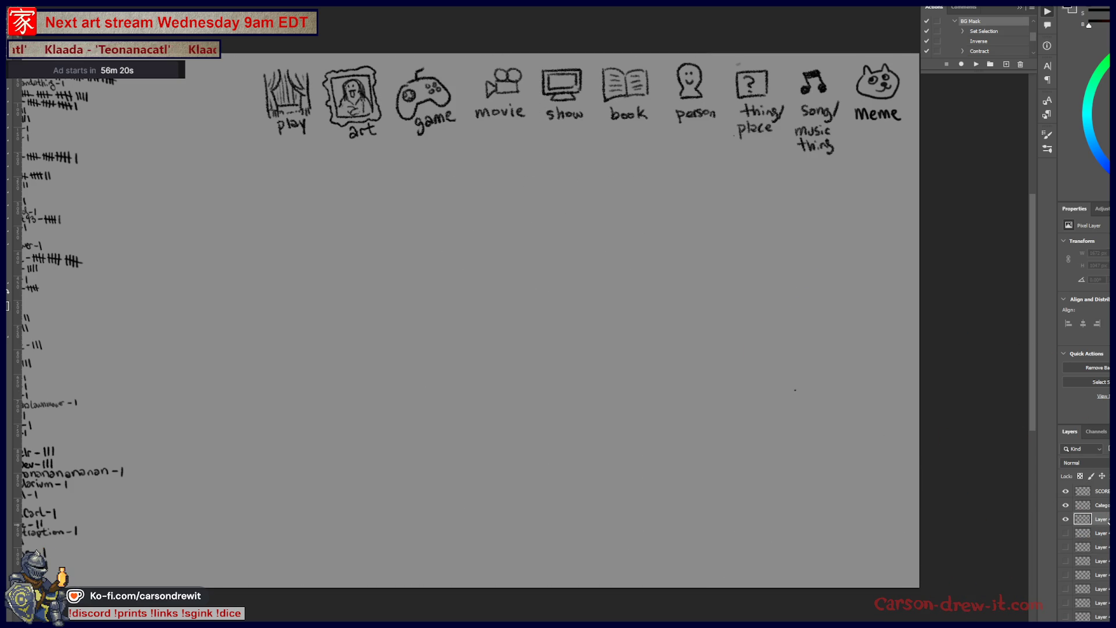
{"action": "key", "text": "ctrl+z"}
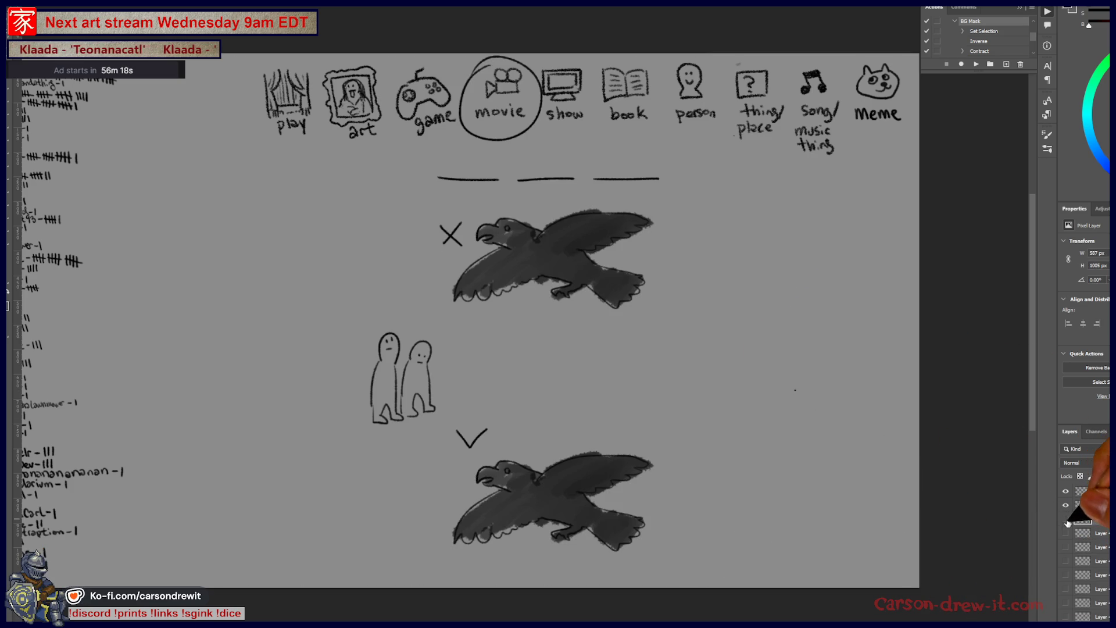
{"action": "left_click", "coordinate": [1066, 519]}
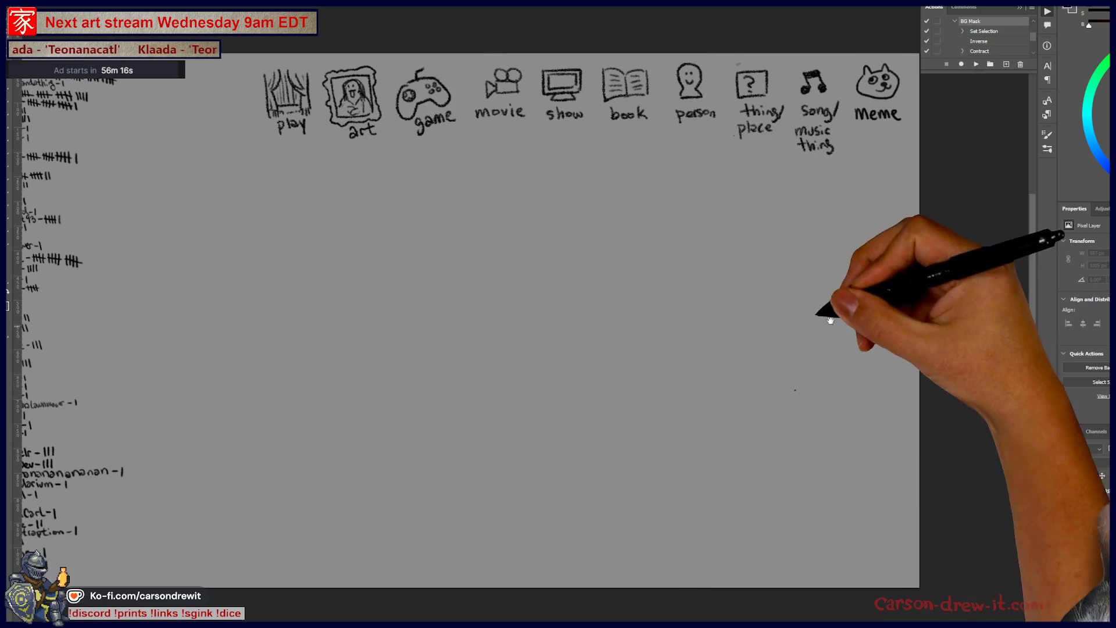
{"action": "left_click_drag", "start_coordinate": [849, 314], "coordinate": [871, 416]}
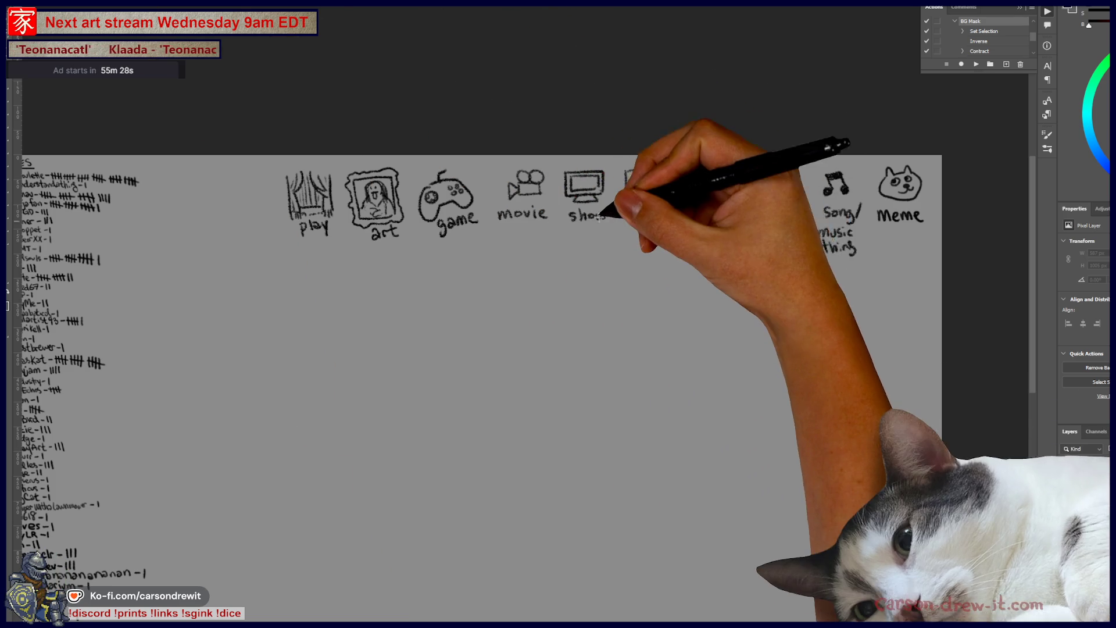
Circle the 'show' category and draw two blank lines for a two-word answer
{"action": "scroll", "coordinate": [598, 211], "scroll_direction": "up", "scroll_amount": 2}
{"action": "scroll", "coordinate": [598, 275], "scroll_direction": "down", "scroll_amount": 1}
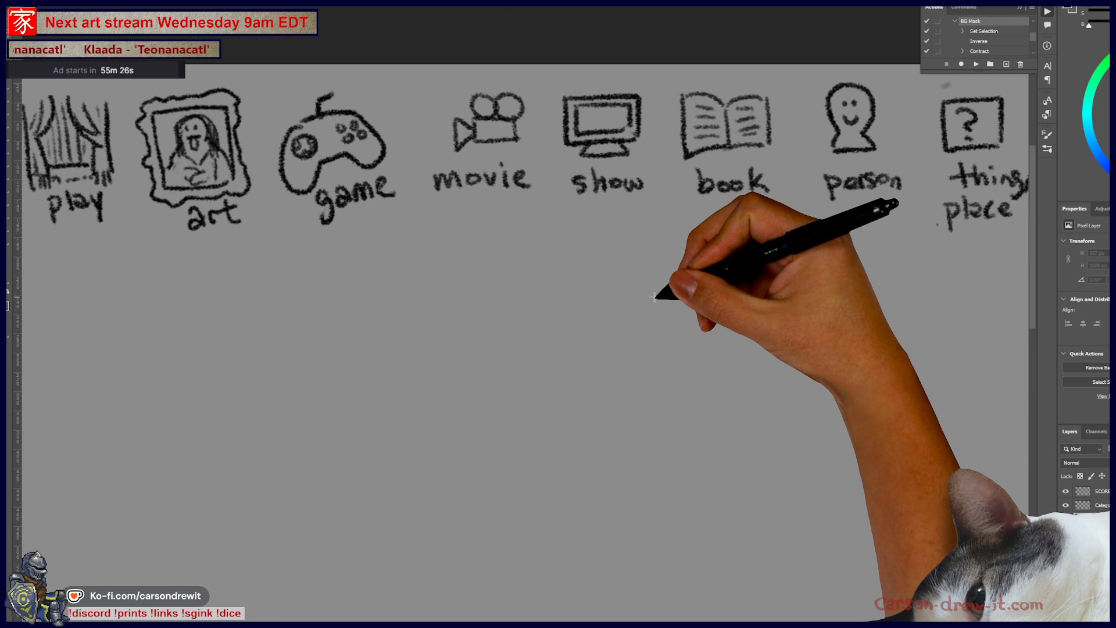
{"action": "mouse_move", "coordinate": [583, 76]}
{"action": "left_mouse_down"}
{"action": "mouse_move", "coordinate": [660, 163]}
{"action": "mouse_move", "coordinate": [582, 75]}
{"action": "left_mouse_up"}
{"action": "left_click_drag", "start_coordinate": [461, 266], "coordinate": [574, 270]}
{"action": "left_click_drag", "start_coordinate": [595, 268], "coordinate": [734, 274]}
Draw a figure's head with a shushing hand at its mouth and two eyes
{"action": "mouse_move", "coordinate": [611, 423]}
{"action": "left_mouse_down"}
{"action": "mouse_move", "coordinate": [600, 324]}
{"action": "mouse_move", "coordinate": [562, 264]}
{"action": "mouse_move", "coordinate": [586, 361]}
{"action": "left_mouse_up"}
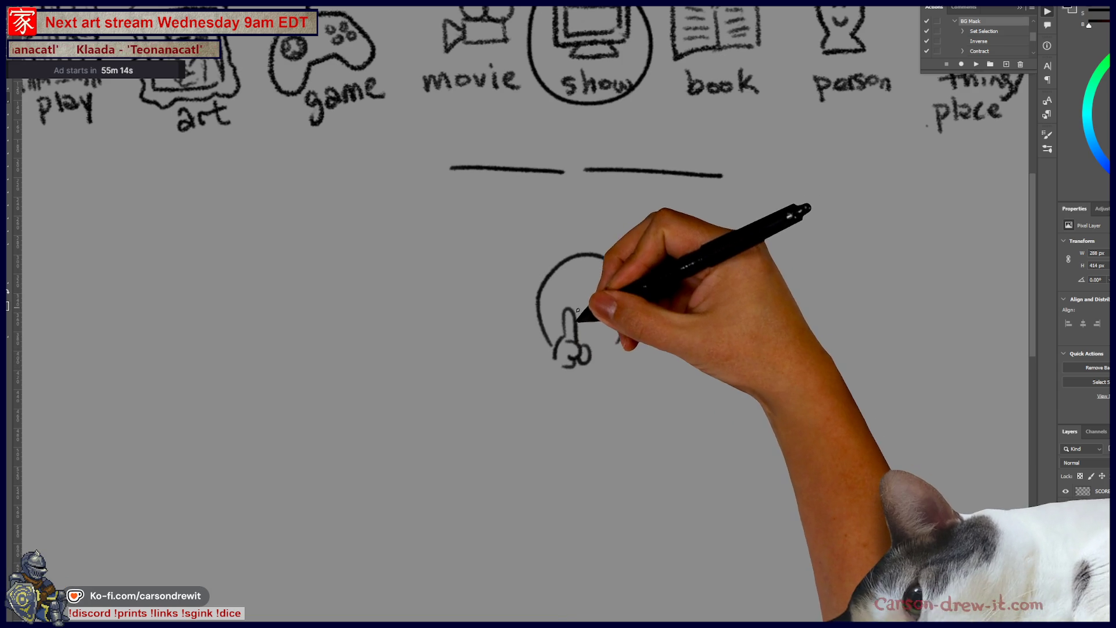
{"action": "mouse_move", "coordinate": [564, 353]}
{"action": "left_mouse_down"}
{"action": "mouse_move", "coordinate": [570, 378]}
{"action": "mouse_move", "coordinate": [568, 357]}
{"action": "mouse_move", "coordinate": [578, 361]}
{"action": "mouse_move", "coordinate": [576, 377]}
{"action": "mouse_move", "coordinate": [524, 399]}
{"action": "mouse_move", "coordinate": [562, 329]}
{"action": "mouse_move", "coordinate": [620, 342]}
{"action": "mouse_move", "coordinate": [584, 326]}
{"action": "left_mouse_up"}
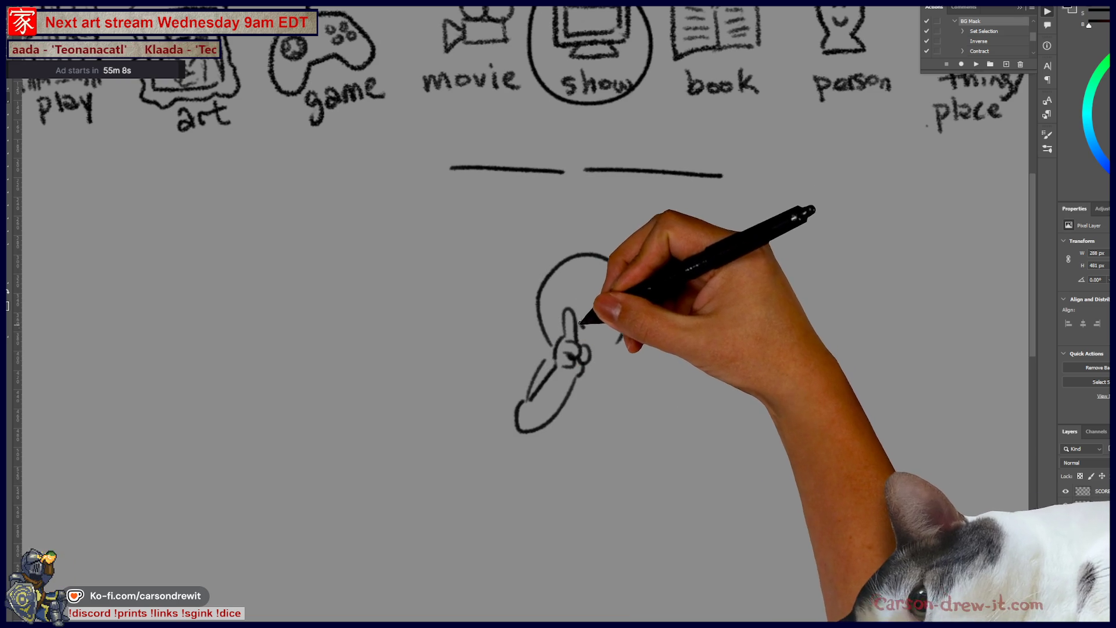
{"action": "left_click", "coordinate": [570, 295]}
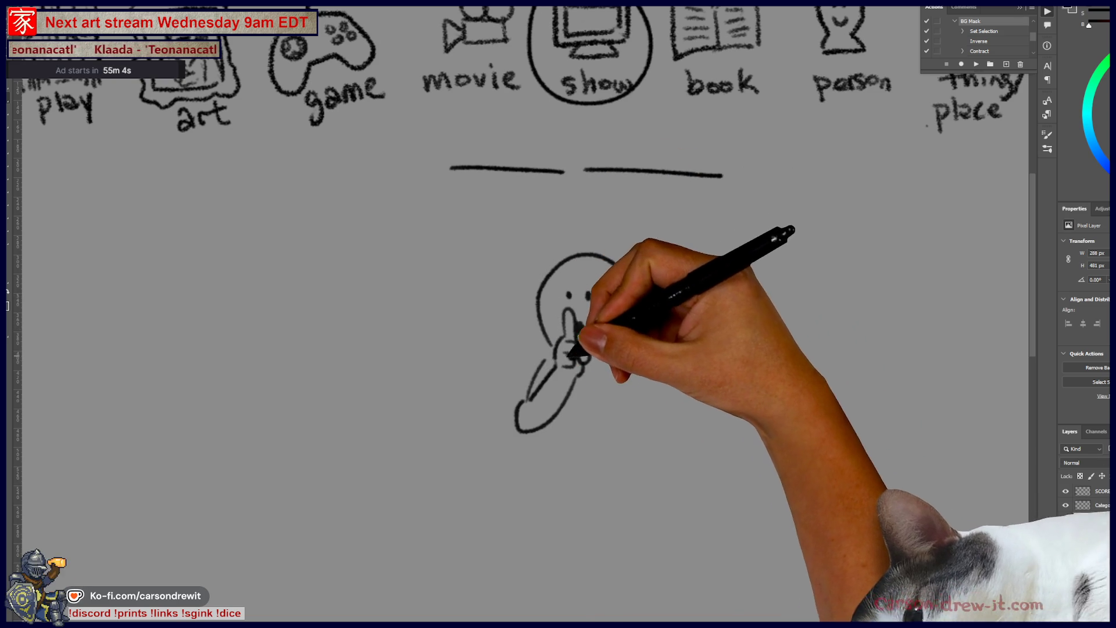
{"action": "left_click_drag", "start_coordinate": [561, 349], "coordinate": [588, 361]}
Draw a spirit level bar beside the figure with three hatched bubble vials
{"action": "mouse_move", "coordinate": [689, 346]}
{"action": "left_mouse_down"}
{"action": "mouse_move", "coordinate": [685, 328]}
{"action": "mouse_move", "coordinate": [697, 346]}
{"action": "mouse_move", "coordinate": [716, 346]}
{"action": "left_mouse_up"}
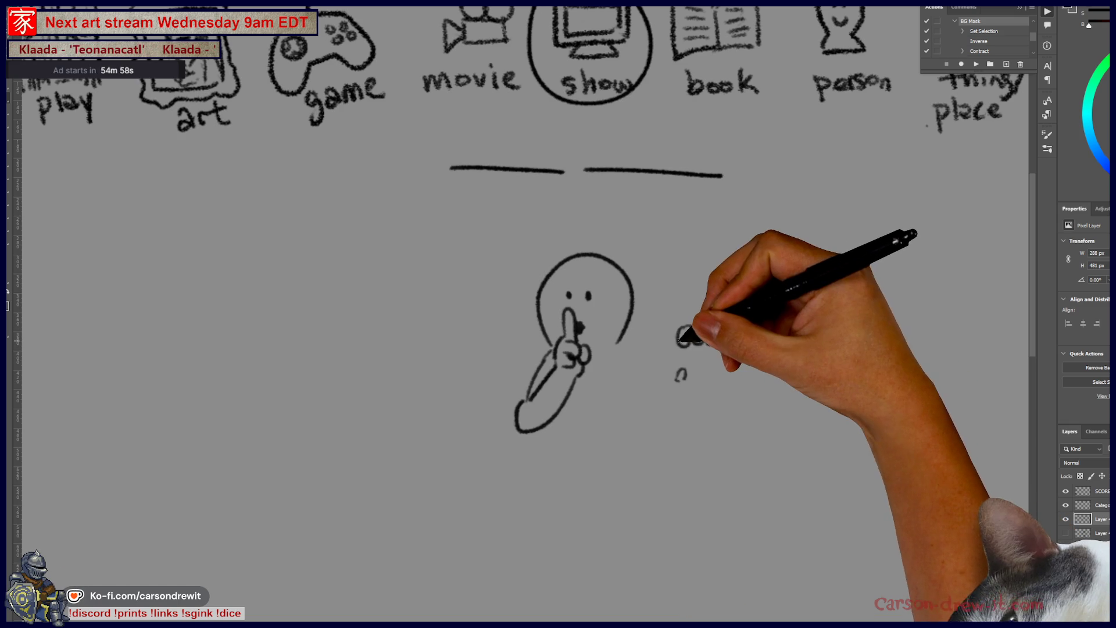
{"action": "mouse_move", "coordinate": [692, 349]}
{"action": "left_mouse_down"}
{"action": "mouse_move", "coordinate": [768, 350]}
{"action": "mouse_move", "coordinate": [842, 333]}
{"action": "mouse_move", "coordinate": [862, 353]}
{"action": "left_mouse_up"}
{"action": "key", "text": "ctrl+z"}
{"action": "key", "text": "ctrl+z"}
{"action": "mouse_move", "coordinate": [644, 341]}
{"action": "left_mouse_down"}
{"action": "mouse_move", "coordinate": [643, 372]}
{"action": "mouse_move", "coordinate": [861, 380]}
{"action": "left_mouse_up"}
{"action": "left_click_drag", "start_coordinate": [692, 384], "coordinate": [863, 386]}
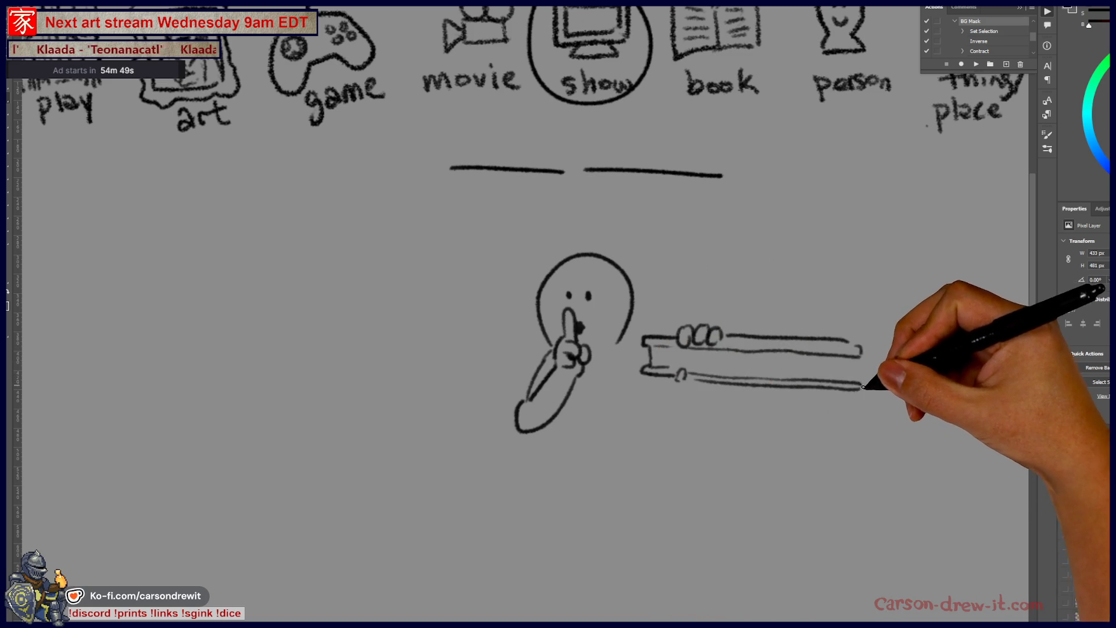
{"action": "left_click_drag", "start_coordinate": [705, 352], "coordinate": [724, 349]}
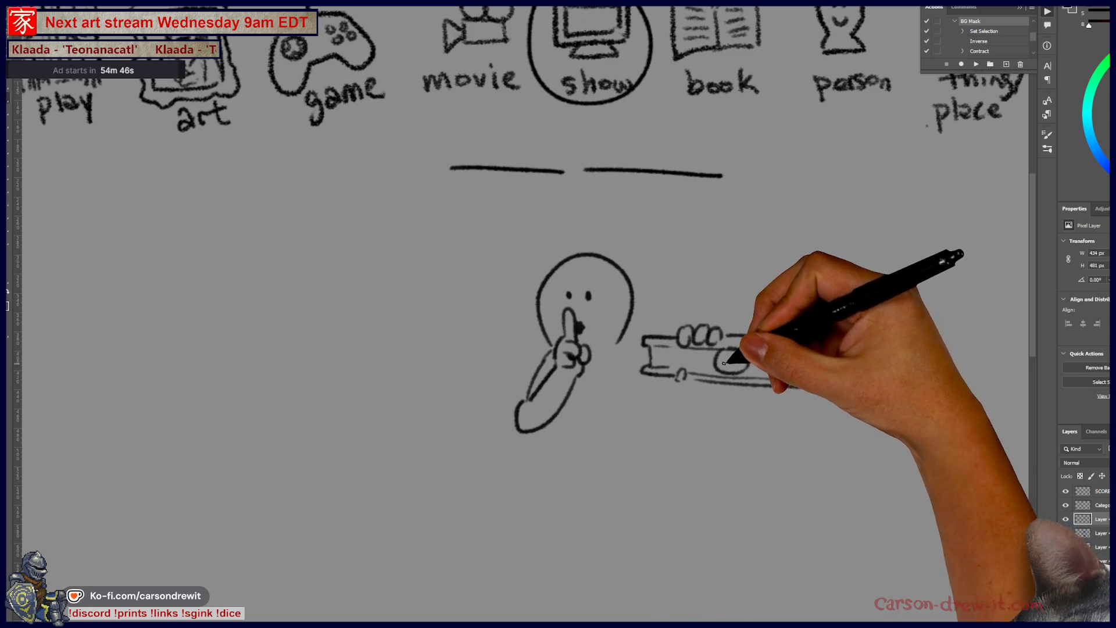
{"action": "left_click_drag", "start_coordinate": [815, 366], "coordinate": [826, 366]}
{"action": "mouse_move", "coordinate": [673, 365]}
{"action": "left_mouse_down"}
{"action": "mouse_move", "coordinate": [653, 349]}
{"action": "mouse_move", "coordinate": [685, 359]}
{"action": "left_mouse_up"}
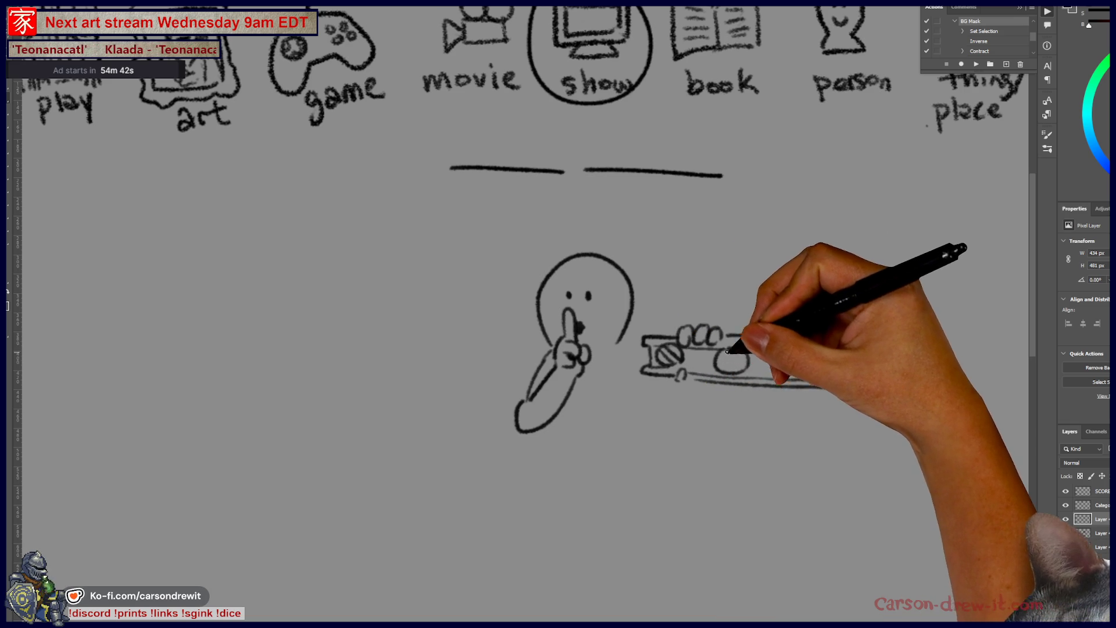
{"action": "mouse_move", "coordinate": [847, 361]}
{"action": "left_mouse_down"}
{"action": "mouse_move", "coordinate": [835, 348]}
{"action": "mouse_move", "coordinate": [826, 360]}
{"action": "left_mouse_up"}
{"action": "left_click_drag", "start_coordinate": [711, 381], "coordinate": [729, 364]}
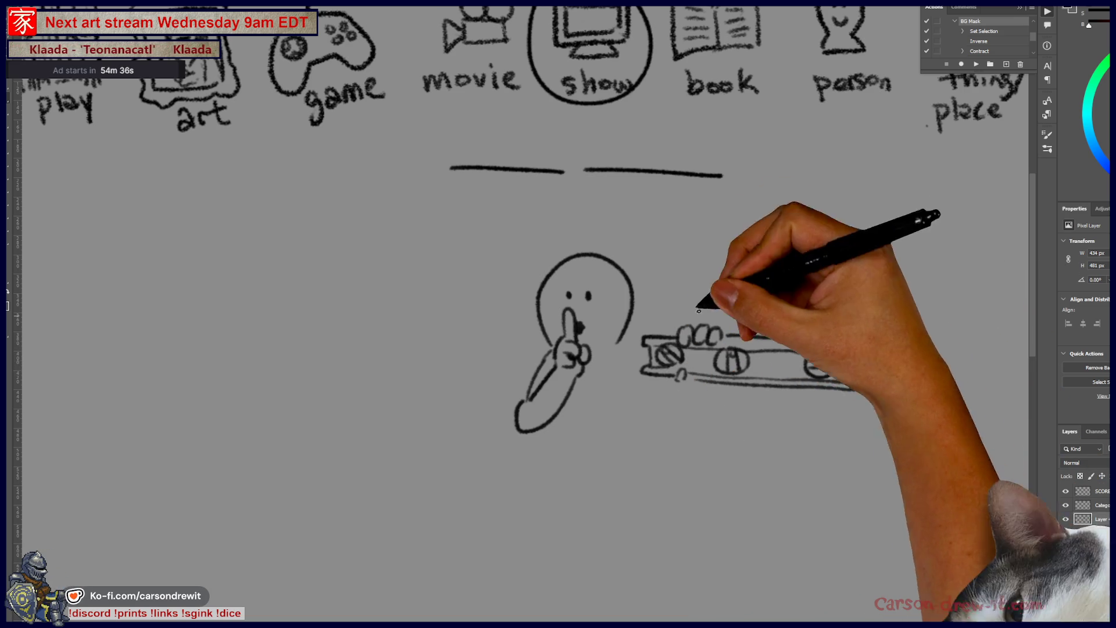
Add the hand holding the level and the figure's arm and body, then delete the clue
{"action": "left_click_drag", "start_coordinate": [786, 458], "coordinate": [748, 461]}
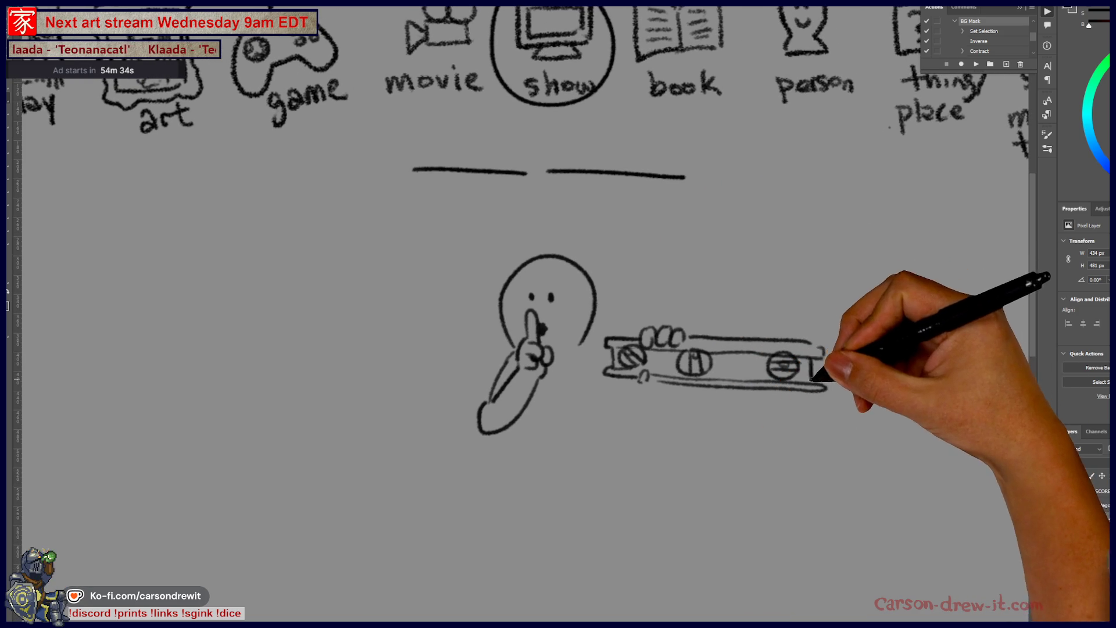
{"action": "left_click_drag", "start_coordinate": [674, 401], "coordinate": [610, 410]}
{"action": "left_click_drag", "start_coordinate": [585, 361], "coordinate": [608, 381]}
{"action": "left_click_drag", "start_coordinate": [511, 432], "coordinate": [512, 463]}
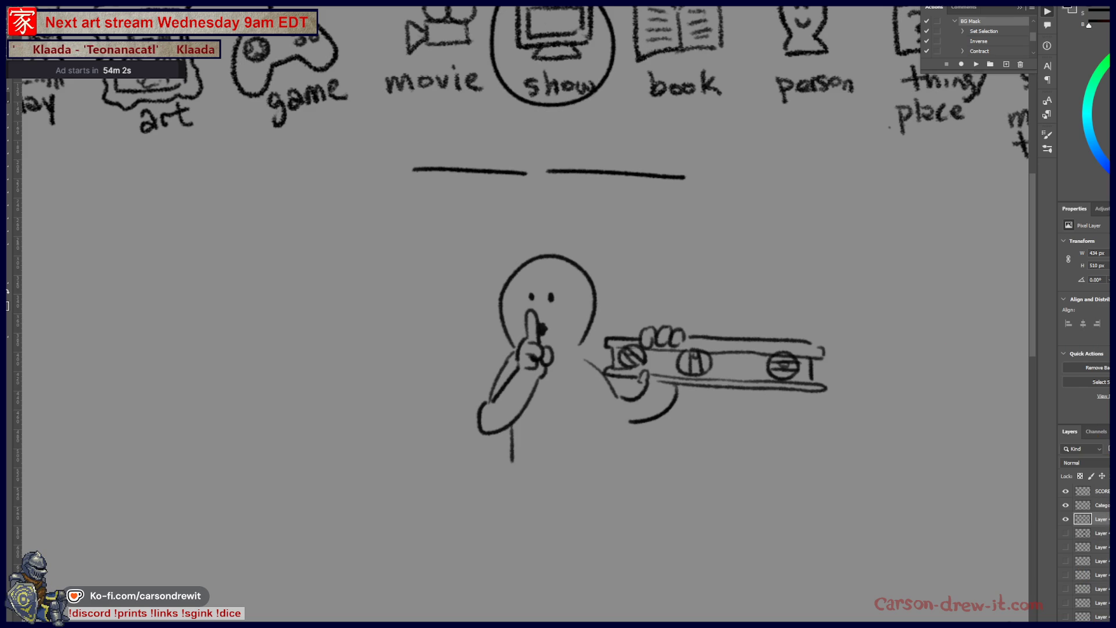
{"action": "key", "text": "Delete"}
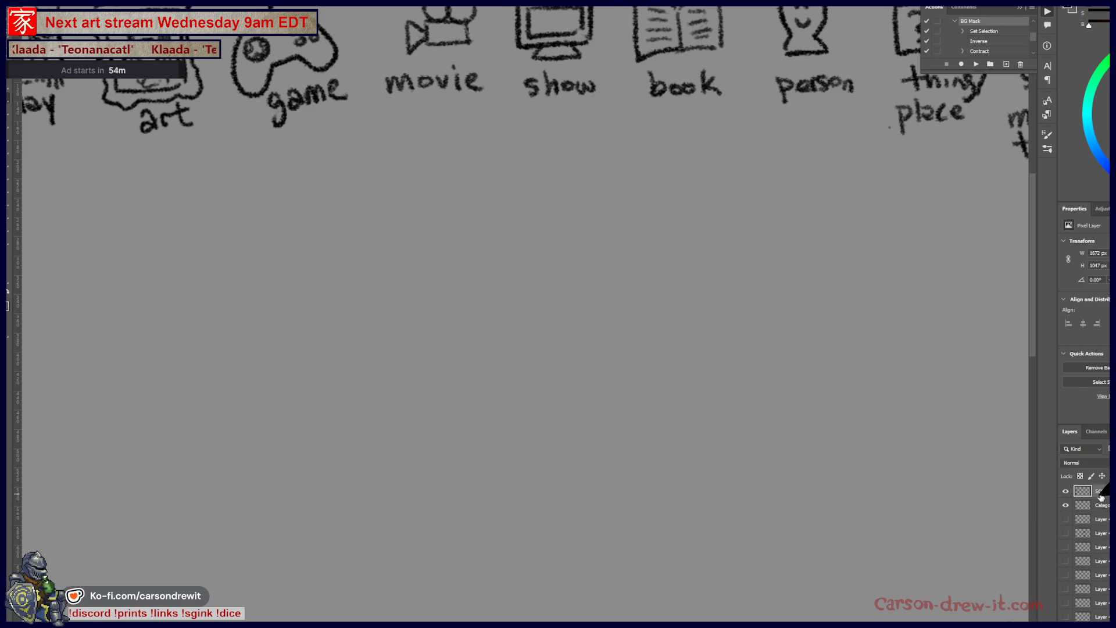
{"action": "left_click", "coordinate": [1102, 491]}
{"action": "left_click", "coordinate": [1108, 520]}
{"action": "left_click", "coordinate": [1065, 519]}
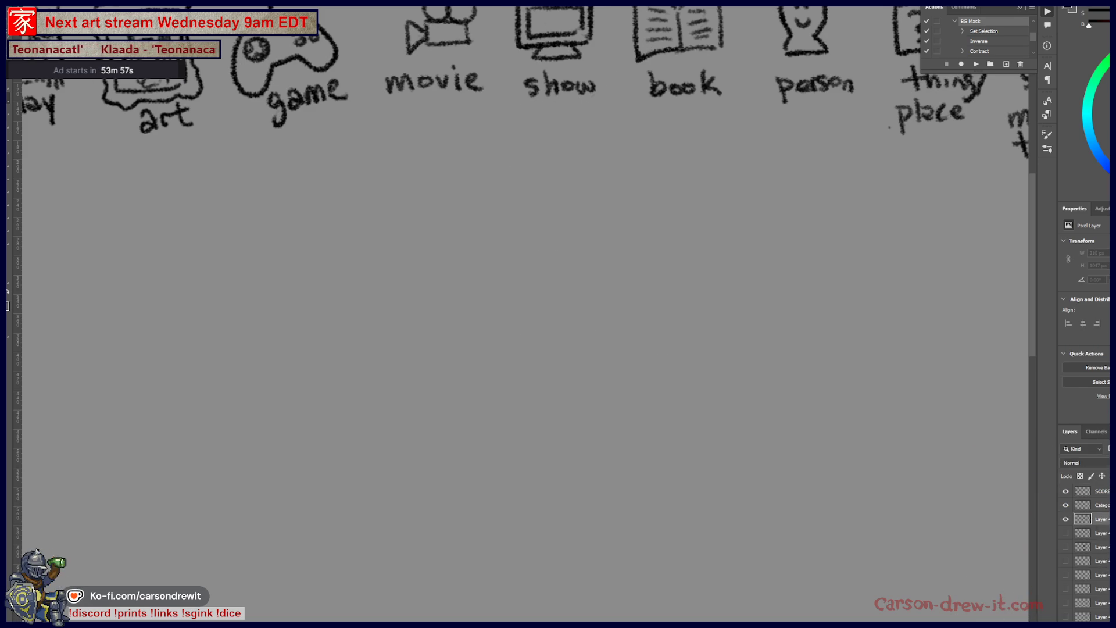
{"action": "scroll", "coordinate": [551, 403], "scroll_direction": "down", "scroll_amount": 2}
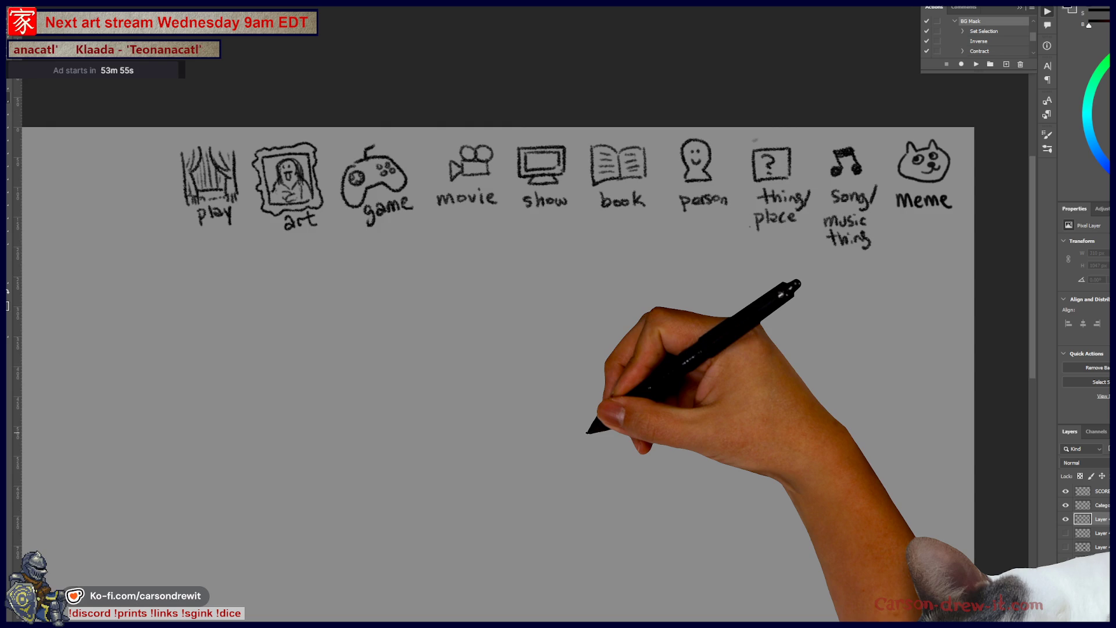
{"action": "scroll", "coordinate": [593, 437], "scroll_direction": "up", "scroll_amount": 2}
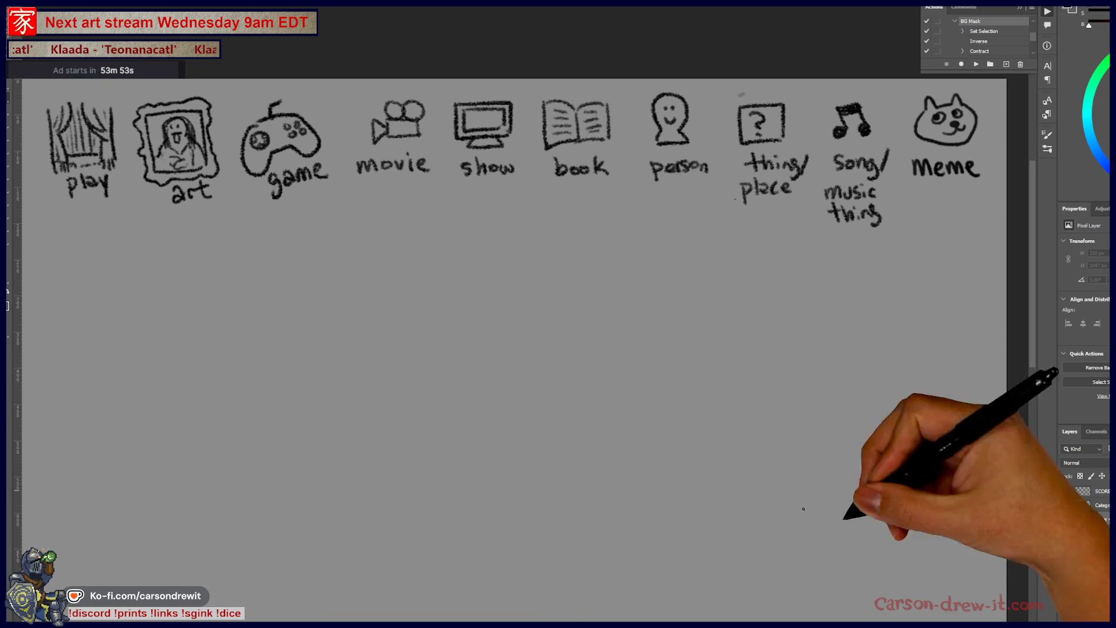
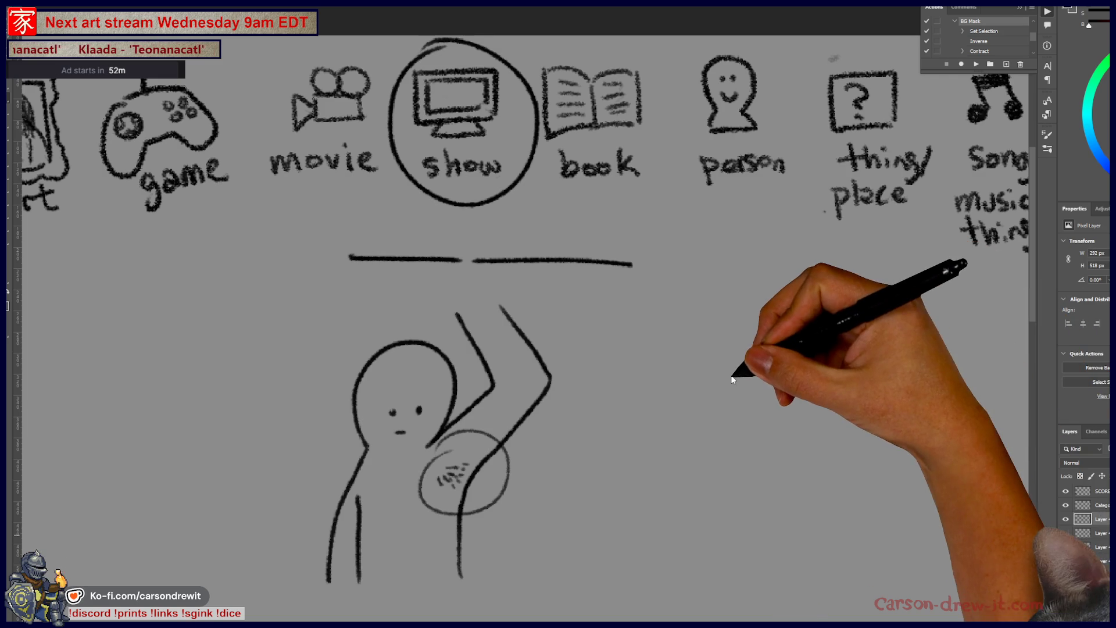
Pan and zoom across the board to bring the SCORES header and top of the names list into view
{"action": "scroll", "coordinate": [557, 375], "scroll_direction": "down", "scroll_amount": 1}
{"action": "key", "text": "ctrl+minus"}
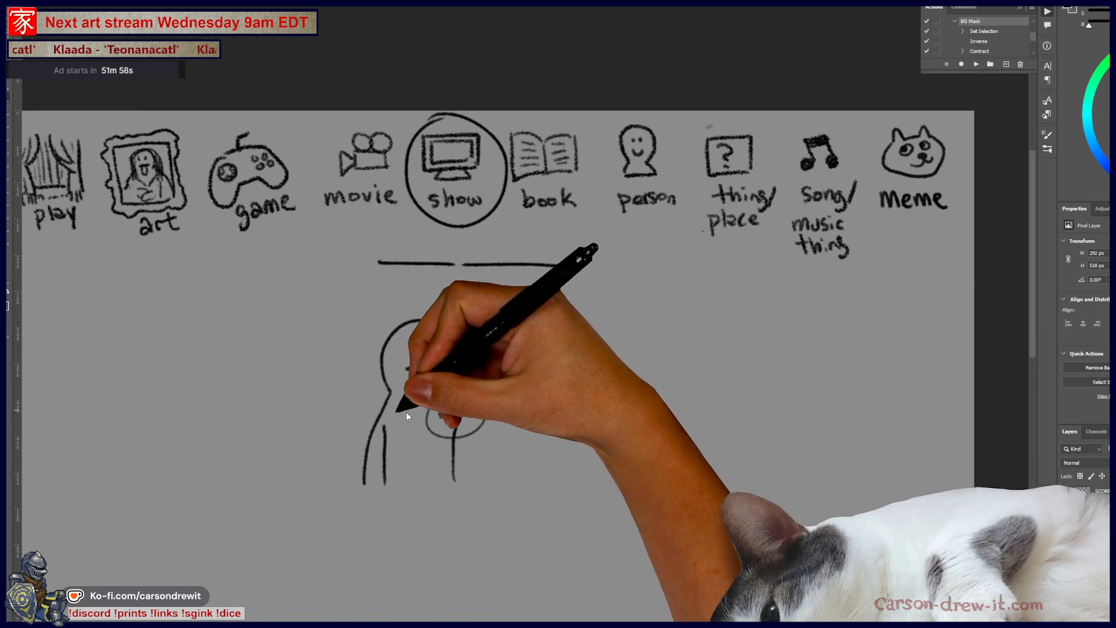
{"action": "left_click_drag", "start_coordinate": [350, 373], "coordinate": [638, 314]}
{"action": "mouse_move", "coordinate": [274, 348]}
{"action": "left_mouse_down"}
{"action": "mouse_move", "coordinate": [391, 311]}
{"action": "mouse_move", "coordinate": [735, 236]}
{"action": "mouse_move", "coordinate": [704, 182]}
{"action": "left_mouse_up"}
{"action": "mouse_move", "coordinate": [586, 398]}
{"action": "left_mouse_down"}
{"action": "mouse_move", "coordinate": [607, 267]}
{"action": "mouse_move", "coordinate": [621, 444]}
{"action": "left_mouse_up"}
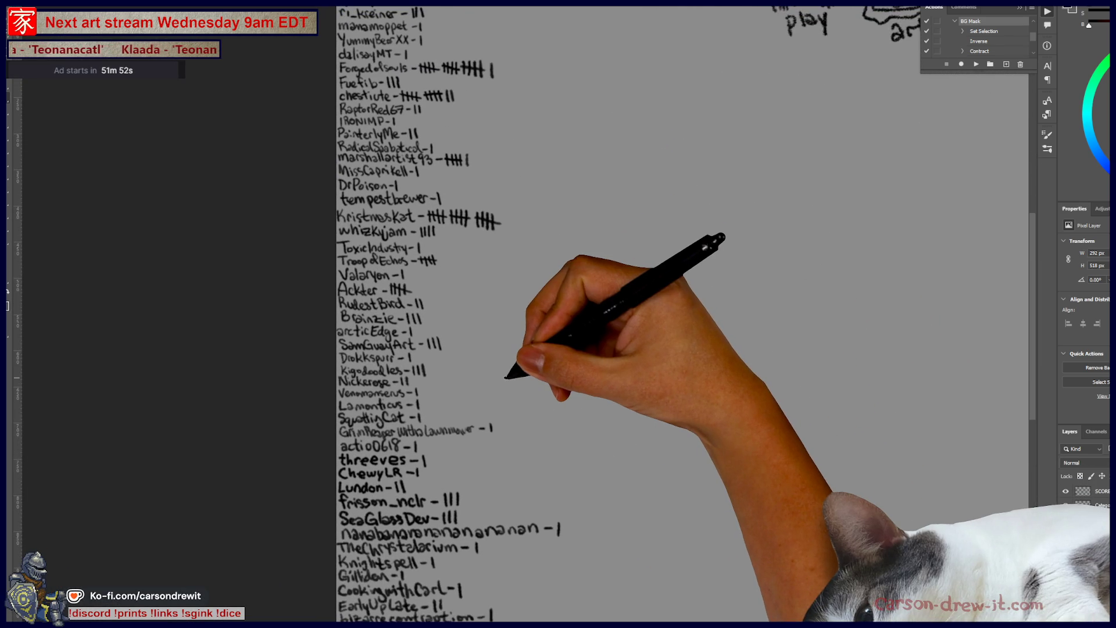
{"action": "left_click_drag", "start_coordinate": [520, 352], "coordinate": [531, 458]}
{"action": "scroll", "coordinate": [488, 247], "scroll_direction": "up", "scroll_amount": 3}
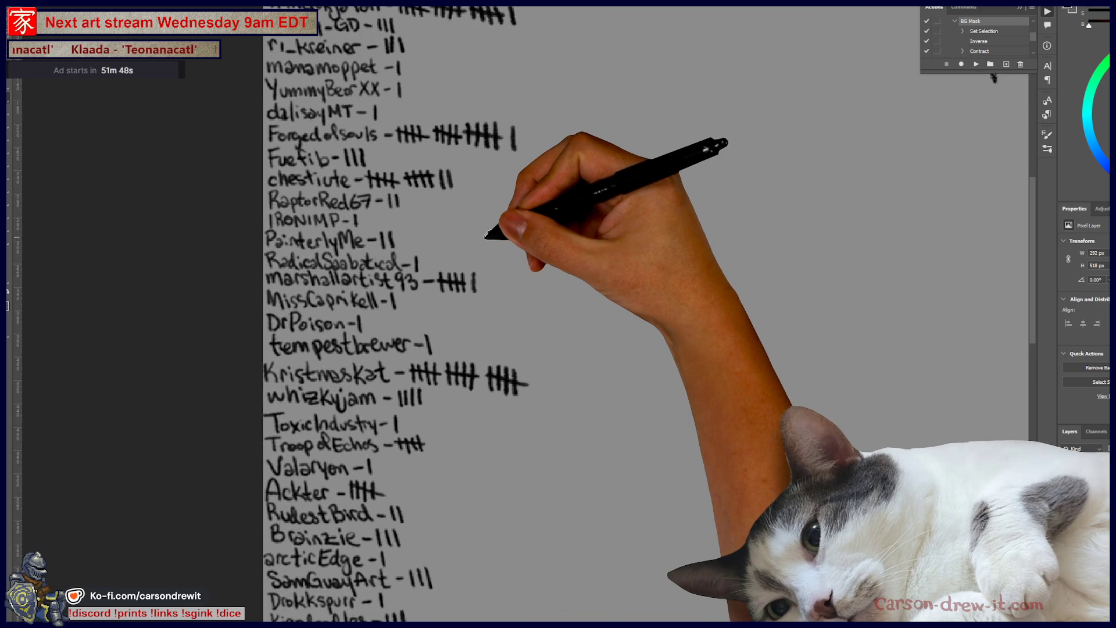
{"action": "mouse_move", "coordinate": [498, 237]}
{"action": "left_mouse_down"}
{"action": "mouse_move", "coordinate": [476, 379]}
{"action": "mouse_move", "coordinate": [488, 374]}
{"action": "mouse_move", "coordinate": [490, 302]}
{"action": "left_mouse_up"}
{"action": "mouse_move", "coordinate": [518, 481]}
{"action": "left_mouse_down"}
{"action": "mouse_move", "coordinate": [528, 355]}
{"action": "mouse_move", "coordinate": [516, 512]}
{"action": "mouse_move", "coordinate": [530, 273]}
{"action": "left_mouse_up"}
Pan down to the end of the names list, then back up to earlier names
{"action": "left_click_drag", "start_coordinate": [523, 457], "coordinate": [523, 314]}
{"action": "left_click_drag", "start_coordinate": [520, 483], "coordinate": [533, 344]}
{"action": "mouse_move", "coordinate": [565, 491]}
{"action": "left_mouse_down"}
{"action": "mouse_move", "coordinate": [568, 425]}
{"action": "mouse_move", "coordinate": [553, 370]}
{"action": "left_mouse_up"}
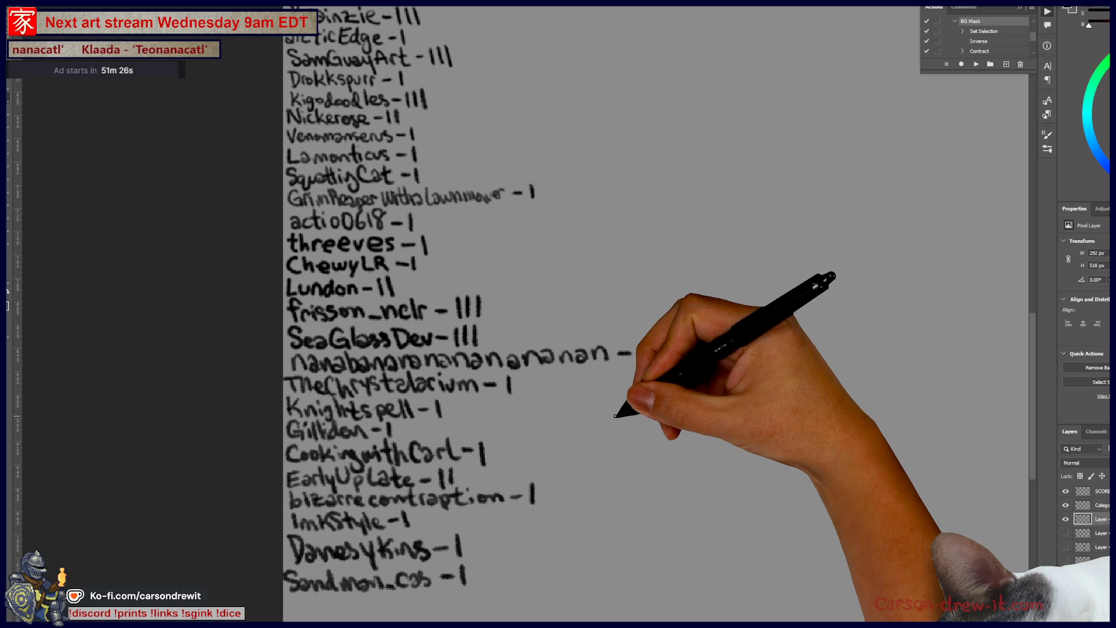
{"action": "mouse_move", "coordinate": [611, 414]}
{"action": "left_mouse_down"}
{"action": "mouse_move", "coordinate": [429, 455]}
{"action": "mouse_move", "coordinate": [351, 496]}
{"action": "mouse_move", "coordinate": [541, 396]}
{"action": "mouse_move", "coordinate": [581, 389]}
{"action": "mouse_move", "coordinate": [461, 456]}
{"action": "left_mouse_up"}
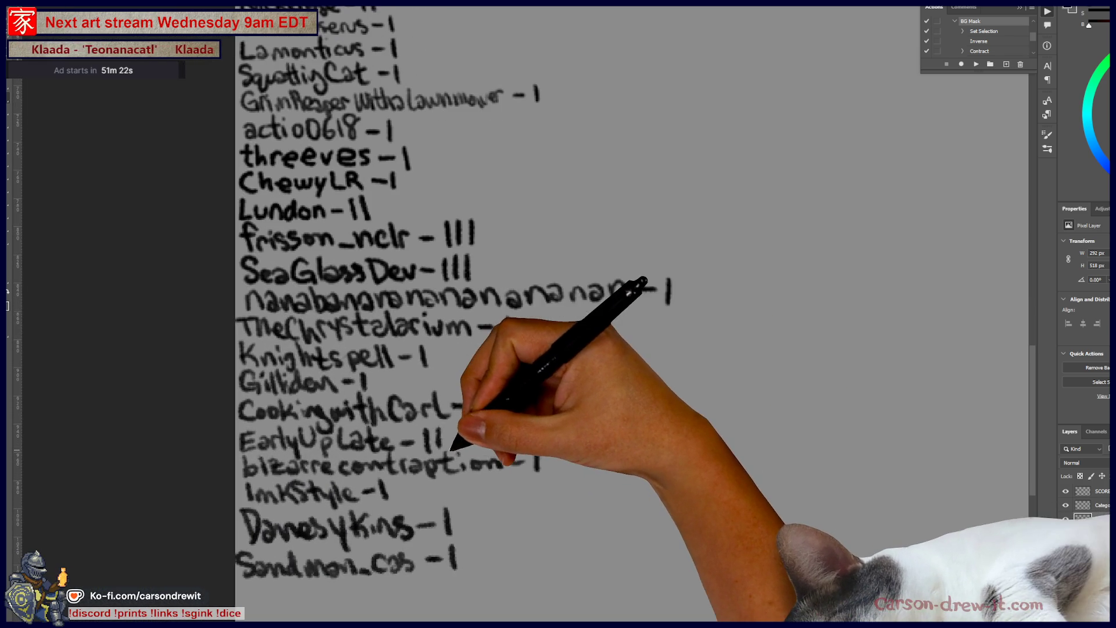
{"action": "mouse_move", "coordinate": [553, 382]}
{"action": "left_mouse_down"}
{"action": "mouse_move", "coordinate": [608, 389]}
{"action": "mouse_move", "coordinate": [624, 470]}
{"action": "left_mouse_up"}
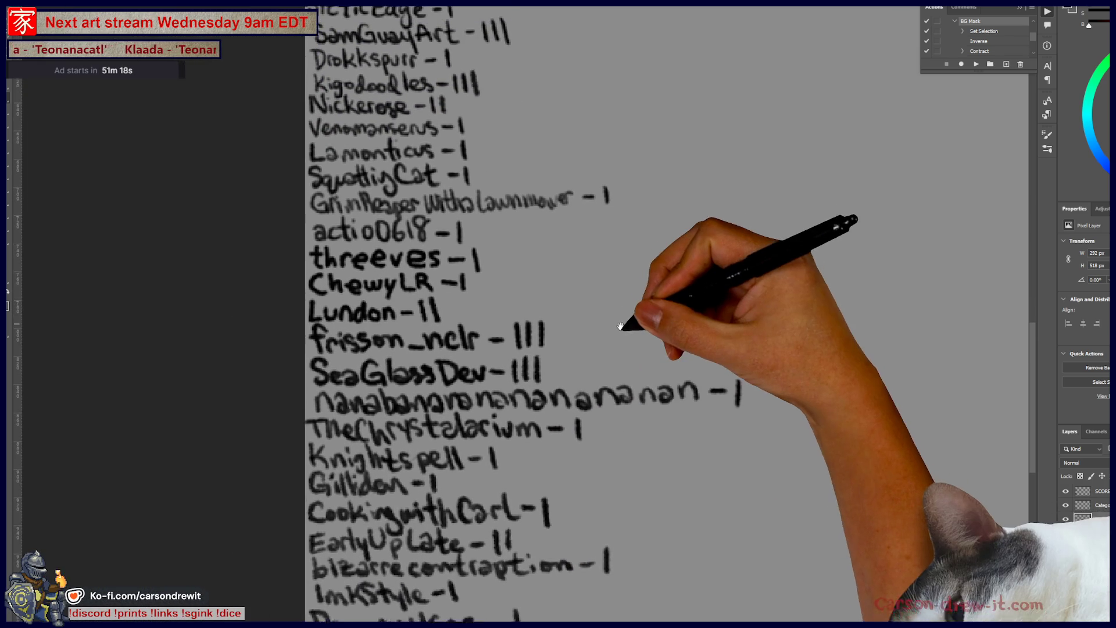
{"action": "scroll", "coordinate": [623, 381], "scroll_direction": "up", "scroll_amount": 5}
{"action": "left_click_drag", "start_coordinate": [624, 423], "coordinate": [633, 520]}
{"action": "scroll", "coordinate": [646, 442], "scroll_direction": "up", "scroll_amount": 3}
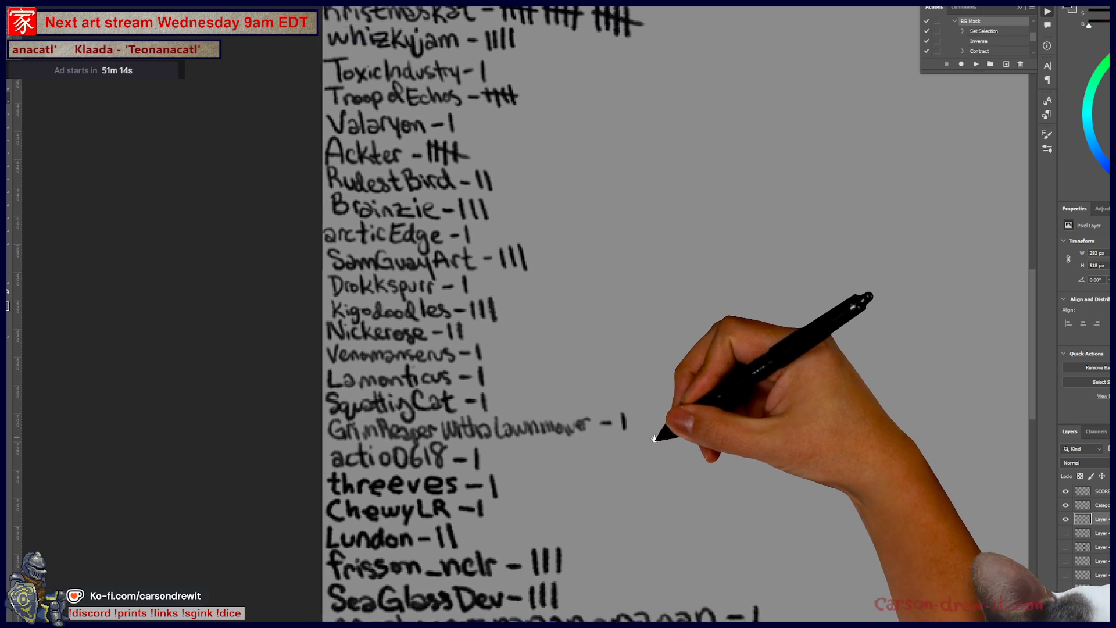
{"action": "left_click_drag", "start_coordinate": [655, 478], "coordinate": [653, 494]}
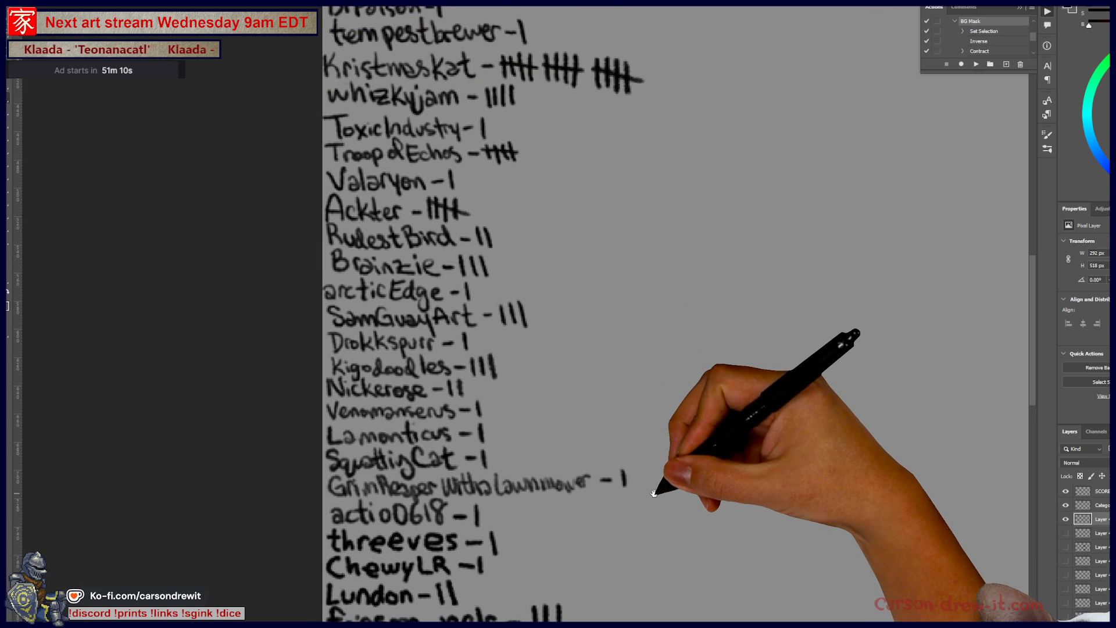
{"action": "scroll", "coordinate": [657, 442], "scroll_direction": "up", "scroll_amount": 2}
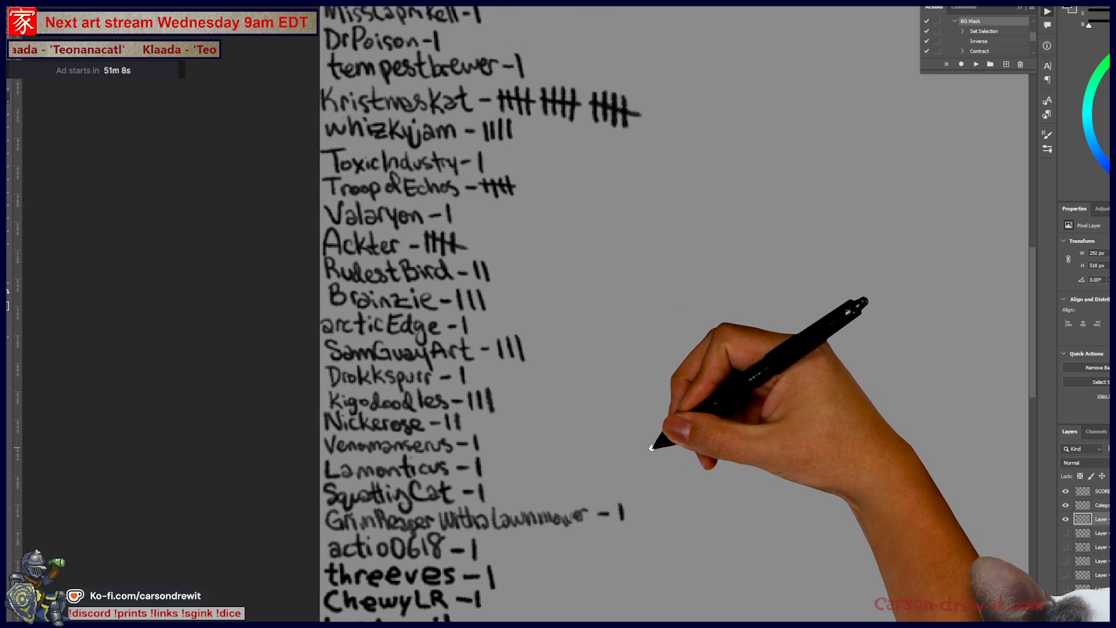
{"action": "mouse_move", "coordinate": [641, 466]}
{"action": "left_mouse_down"}
{"action": "mouse_move", "coordinate": [658, 473]}
{"action": "mouse_move", "coordinate": [653, 493]}
{"action": "left_mouse_up"}
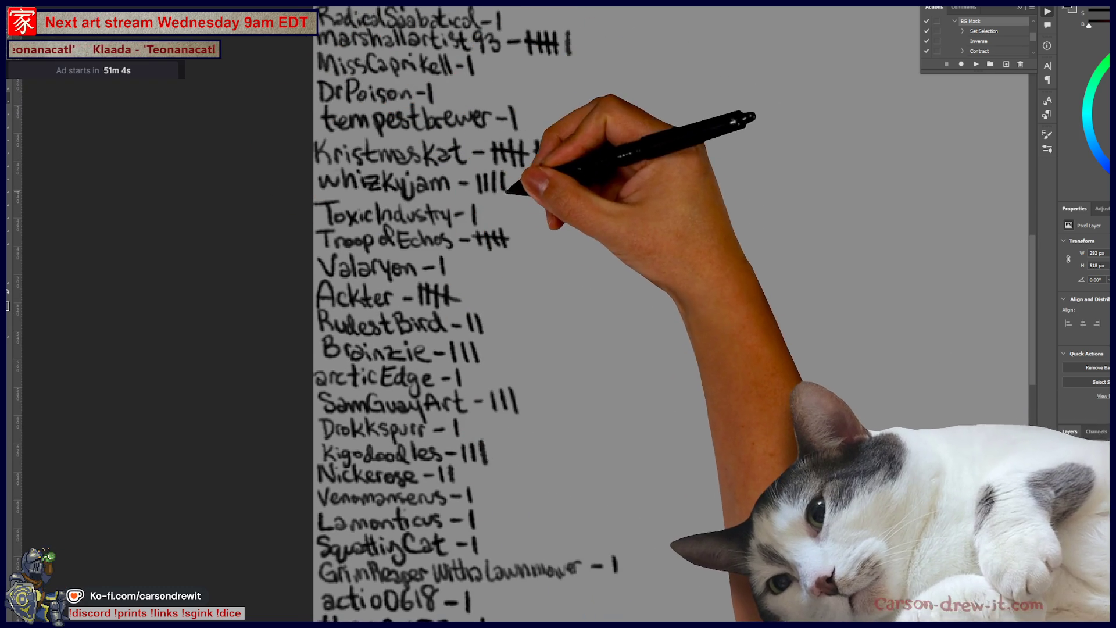
Strike through a four-tally group to make five and add single tallies after two other names
{"action": "left_click_drag", "start_coordinate": [476, 189], "coordinate": [507, 176]}
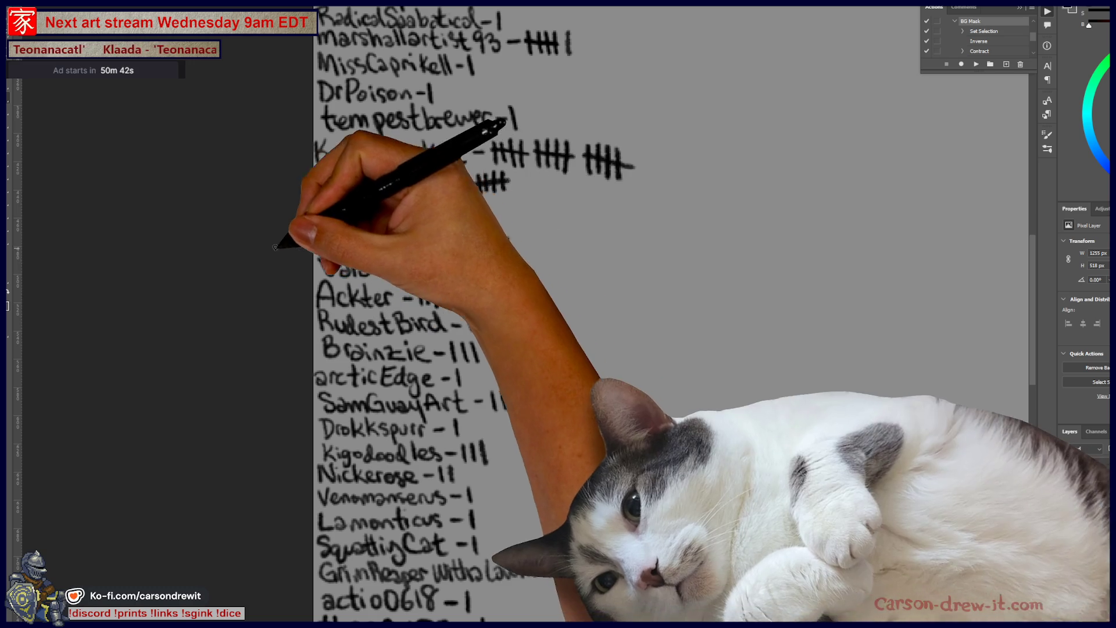
{"action": "mouse_move", "coordinate": [594, 105]}
{"action": "left_mouse_down"}
{"action": "mouse_move", "coordinate": [560, 431]}
{"action": "mouse_move", "coordinate": [559, 547]}
{"action": "left_mouse_up"}
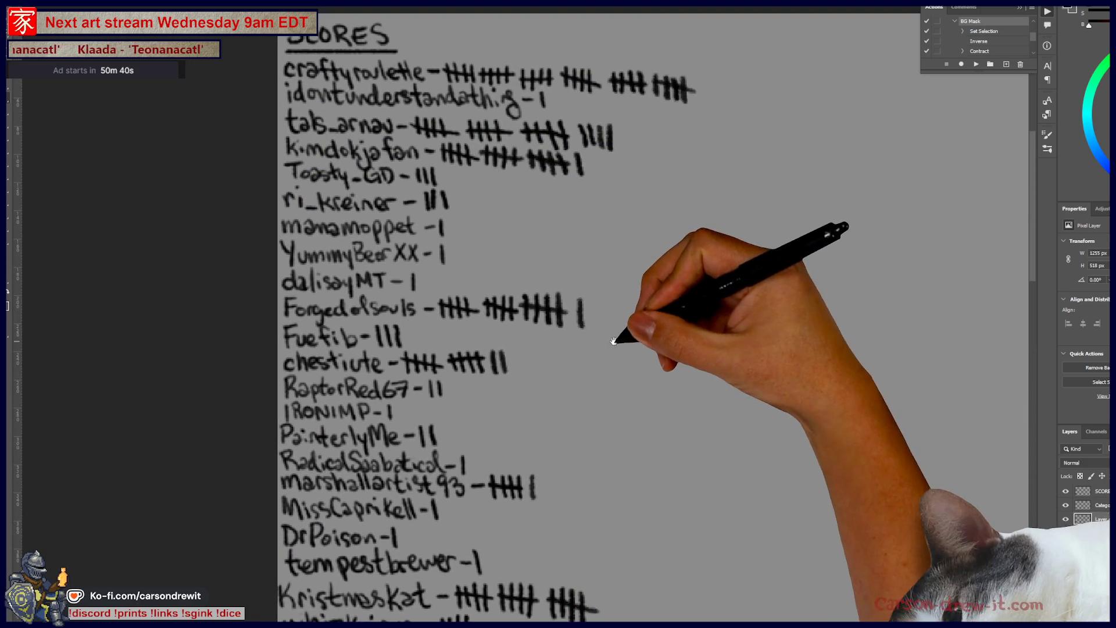
{"action": "left_click_drag", "start_coordinate": [591, 298], "coordinate": [592, 324]}
{"action": "left_click_drag", "start_coordinate": [704, 82], "coordinate": [705, 104]}
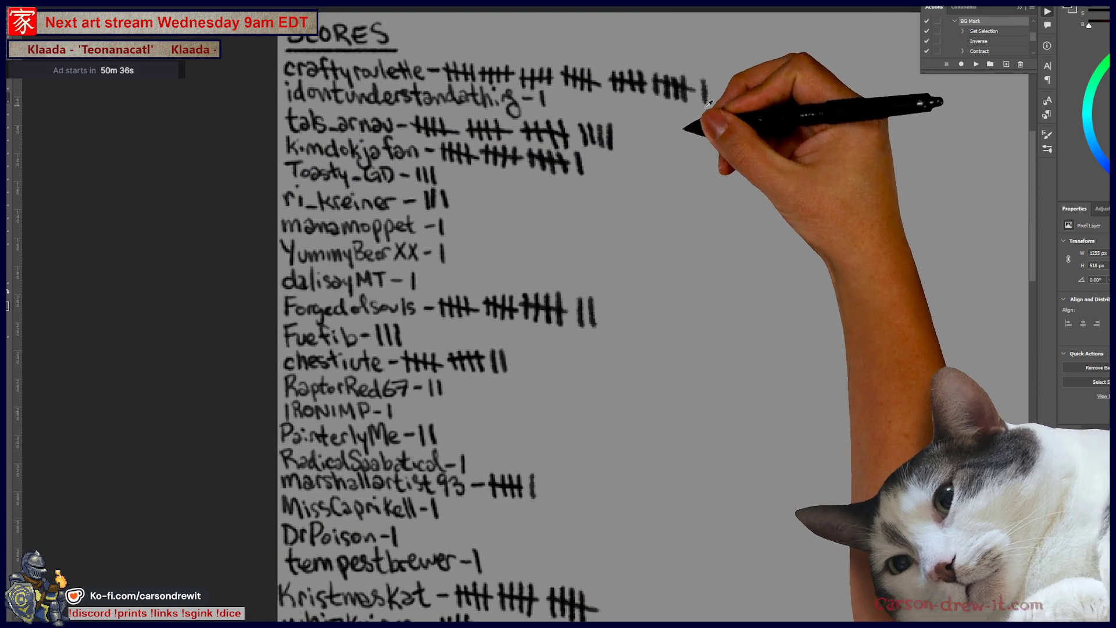
{"action": "scroll", "coordinate": [723, 92], "scroll_direction": "down", "scroll_amount": 5}
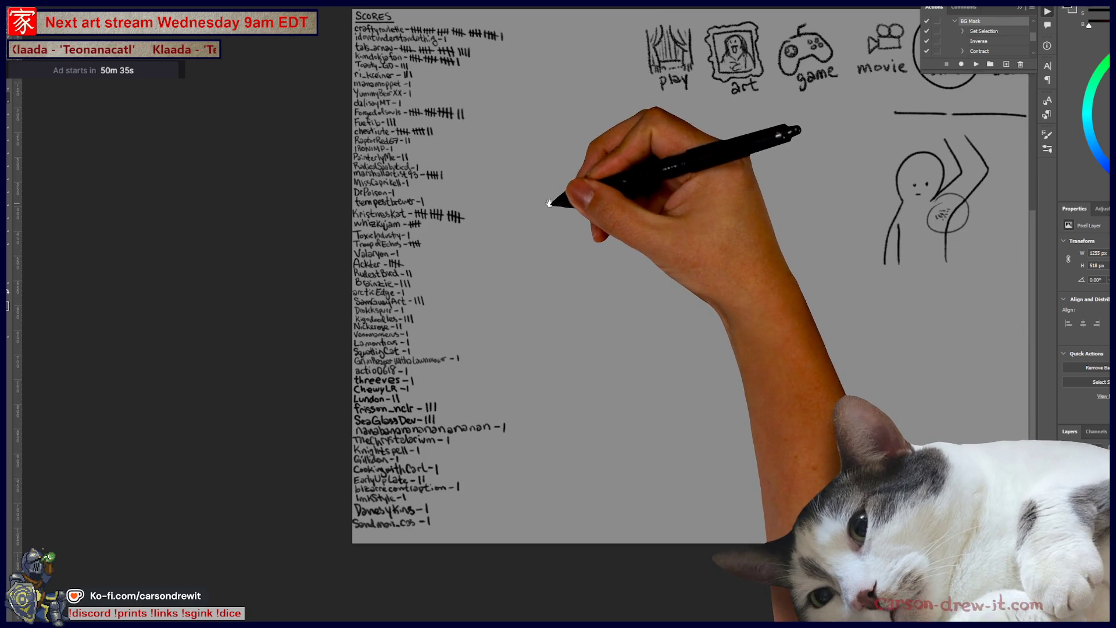
{"action": "left_click_drag", "start_coordinate": [549, 204], "coordinate": [557, 214]}
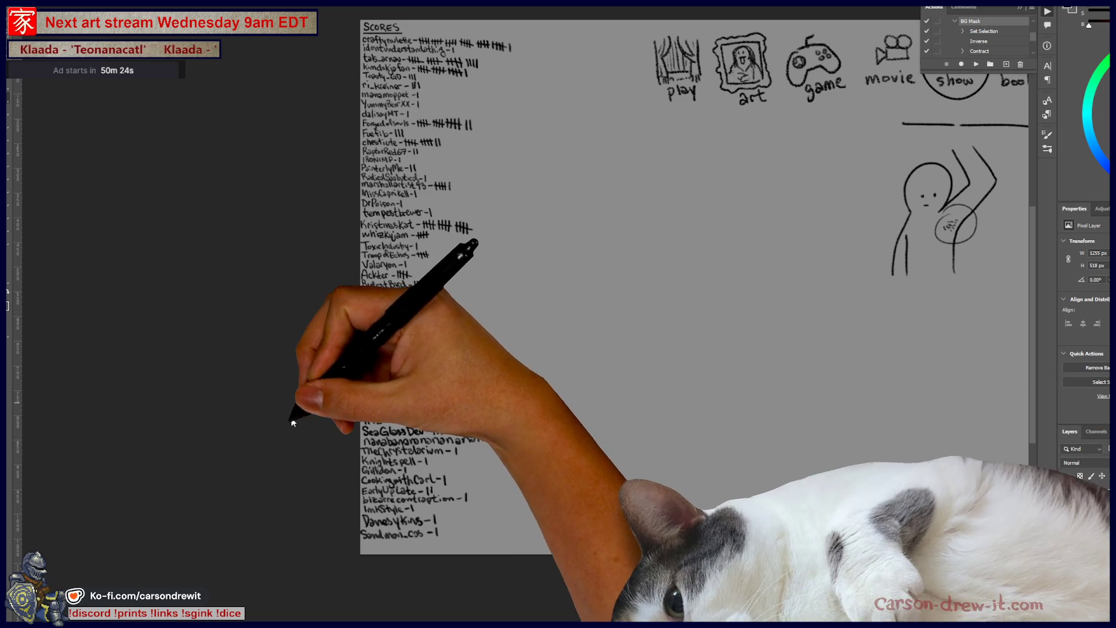
Toggle the figure sketch's visibility to check it, and marquee the tally list before undoing the selection
{"action": "scroll", "coordinate": [684, 285], "scroll_direction": "right", "scroll_amount": 1}
{"action": "scroll", "coordinate": [684, 284], "scroll_direction": "right", "scroll_amount": 5}
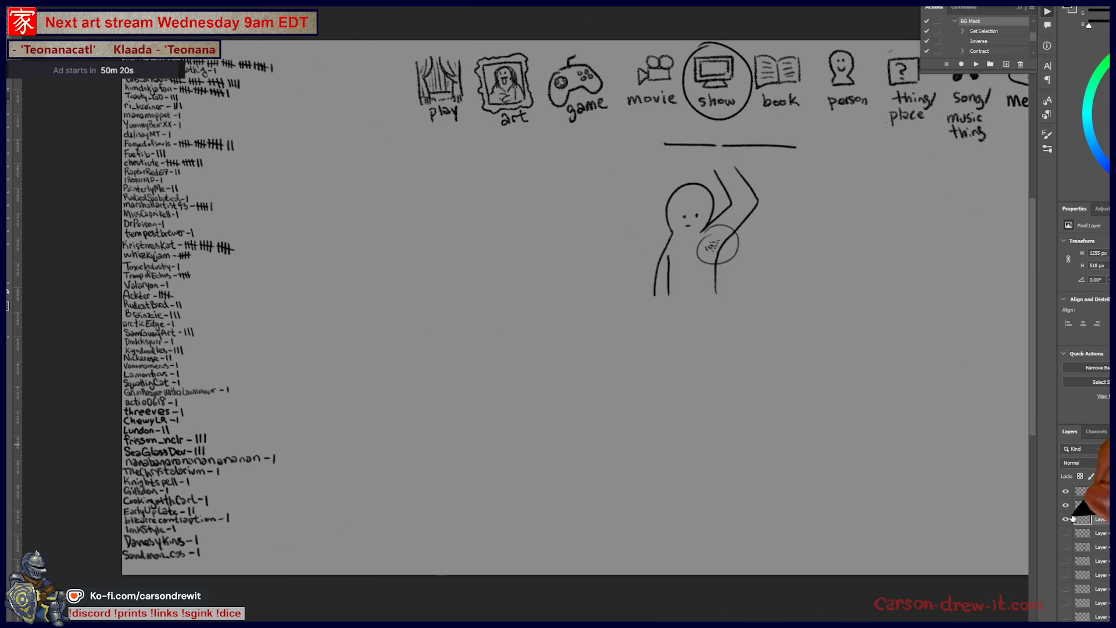
{"action": "left_click", "coordinate": [1067, 520]}
{"action": "left_click", "coordinate": [1068, 519]}
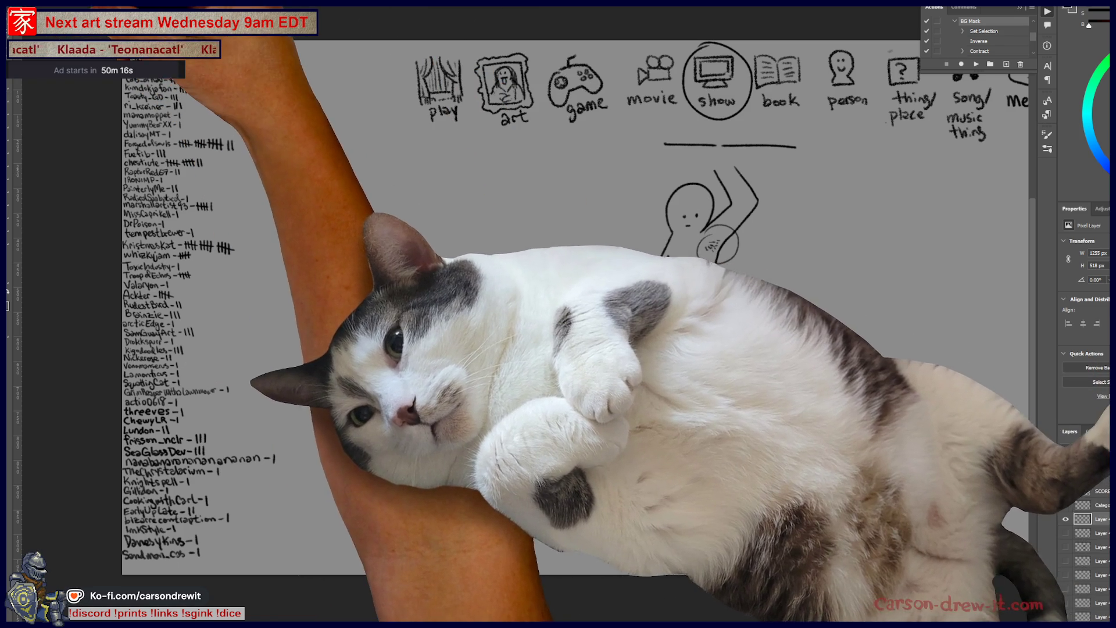
{"action": "left_click_drag", "start_coordinate": [123, 41], "coordinate": [400, 540]}
{"action": "key", "text": "ctrl+z"}
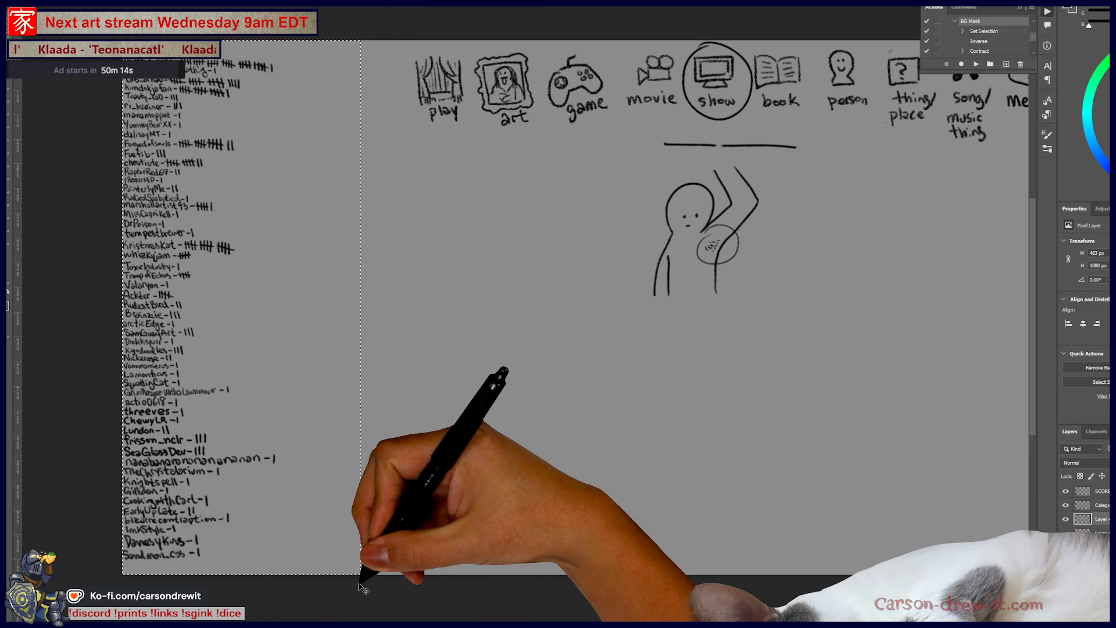
{"action": "key", "text": "ctrl+z"}
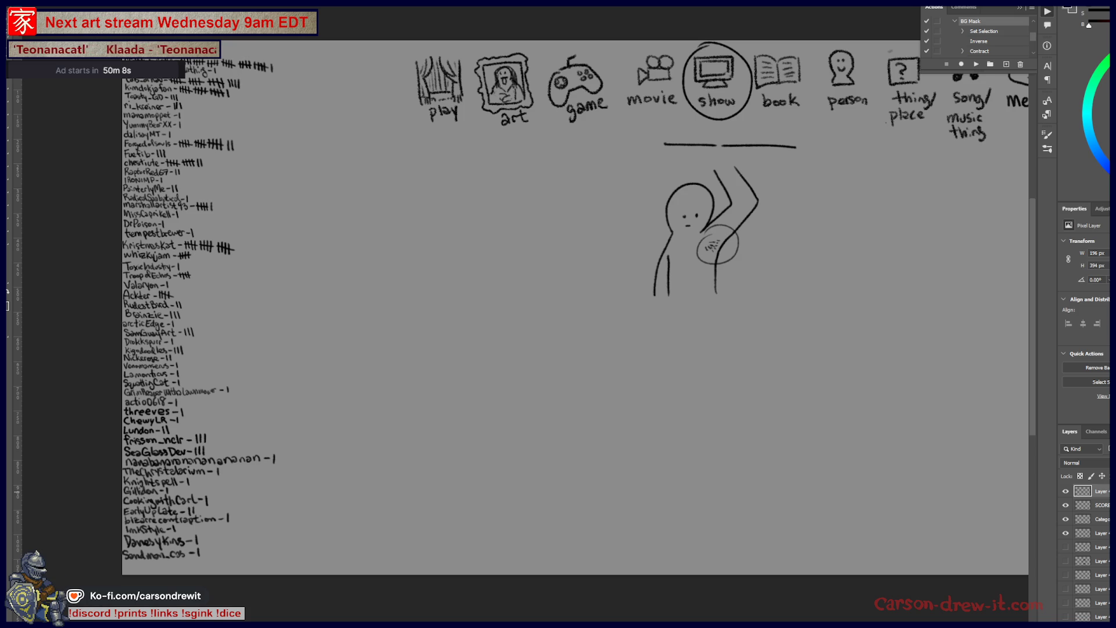
Hide the figure sketch layer and make it the working layer
{"action": "left_click", "coordinate": [1066, 519]}
{"action": "left_click", "coordinate": [1066, 520]}
{"action": "left_click", "coordinate": [1066, 520]}
{"action": "left_click", "coordinate": [1094, 519]}
{"action": "mouse_move", "coordinate": [686, 354]}
{"action": "left_mouse_down"}
{"action": "mouse_move", "coordinate": [561, 369]}
{"action": "mouse_move", "coordinate": [583, 345]}
{"action": "left_mouse_up"}
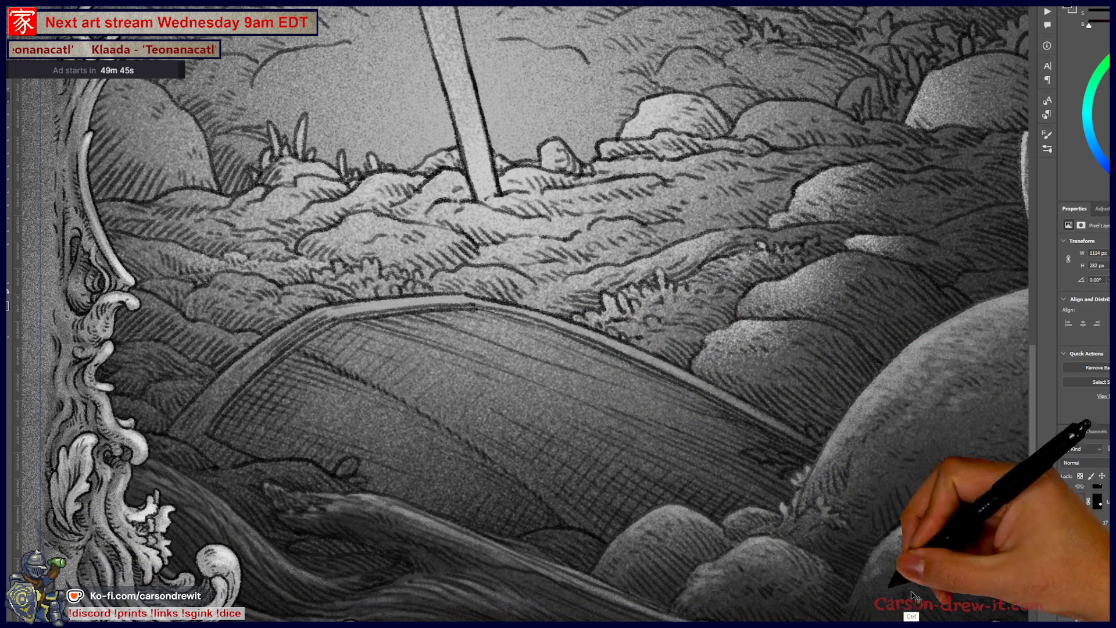
Select the artwork layers under the scene and pick a pencil brush preset
{"action": "left_click", "coordinate": [523, 420], "text": "ctrl"}
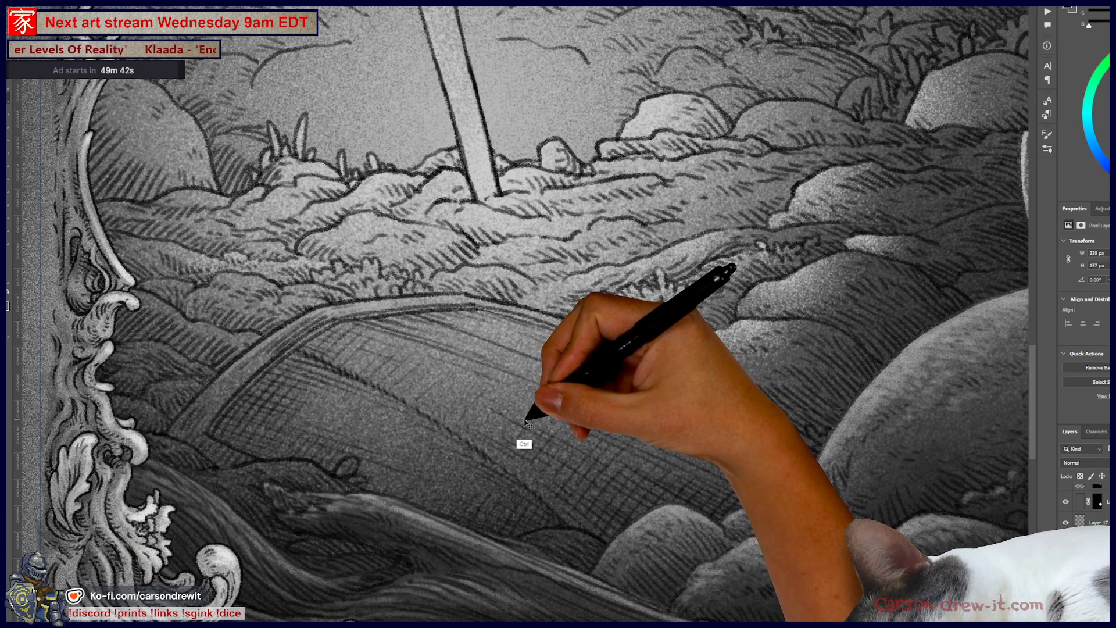
{"action": "left_click", "coordinate": [531, 424], "text": "ctrl"}
{"action": "left_click", "coordinate": [538, 433], "text": "ctrl"}
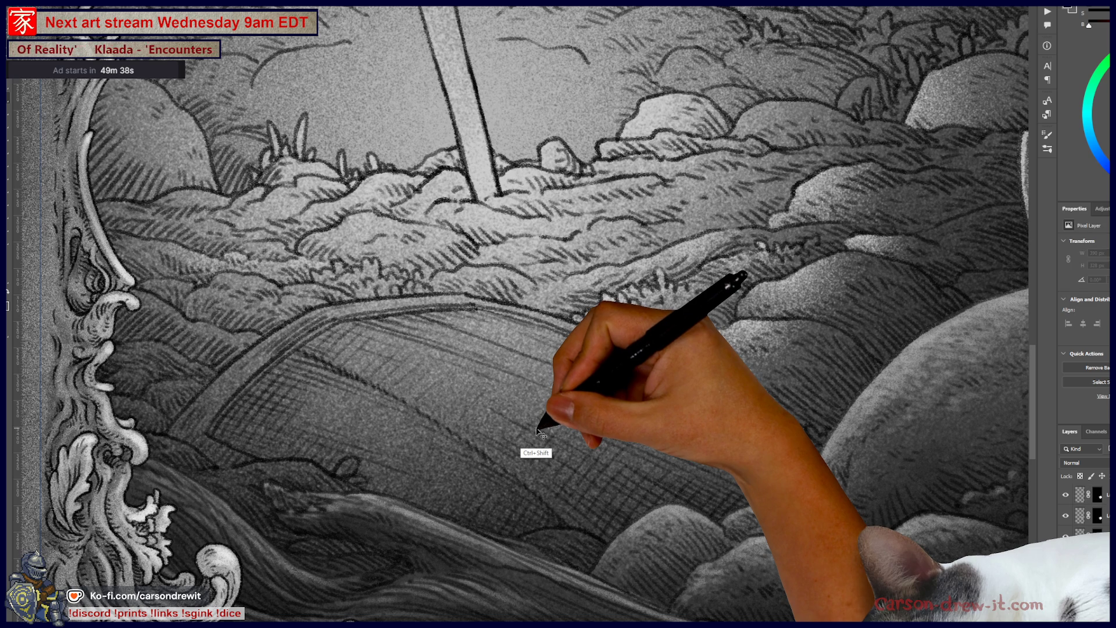
{"action": "left_click", "coordinate": [539, 433], "text": "ctrl+shift"}
{"action": "mouse_move", "coordinate": [544, 444]}
{"action": "left_mouse_down"}
{"action": "mouse_move", "coordinate": [488, 349]}
{"action": "mouse_move", "coordinate": [448, 394]}
{"action": "mouse_move", "coordinate": [477, 384]}
{"action": "left_mouse_up"}
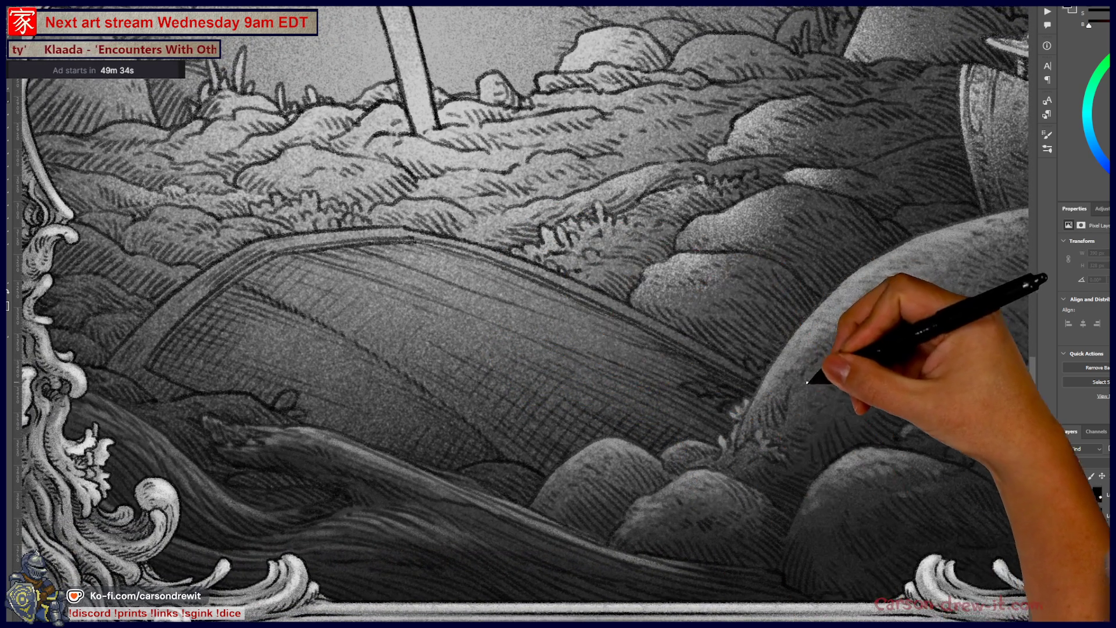
{"action": "left_click", "coordinate": [1076, 618]}
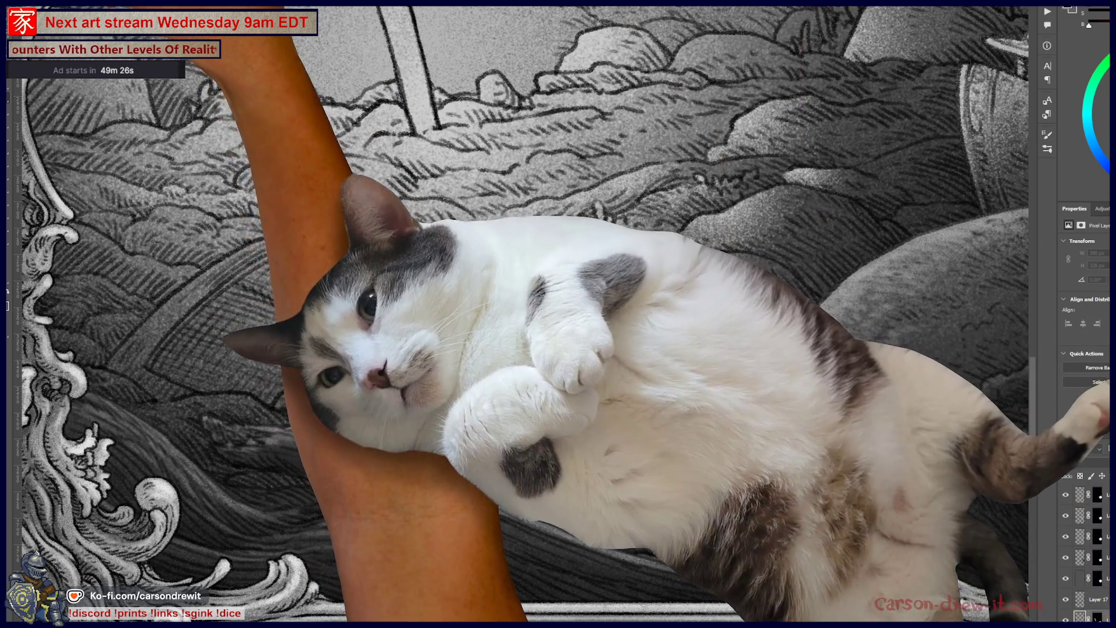
{"action": "right_click", "coordinate": [106, 118]}
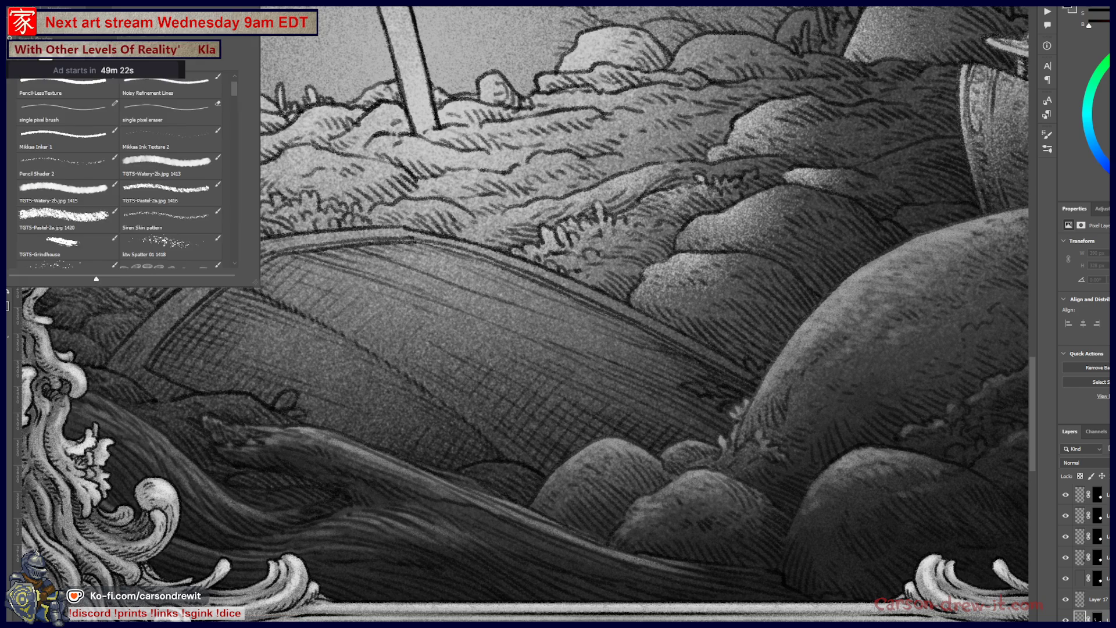
{"action": "key", "text": "Escape"}
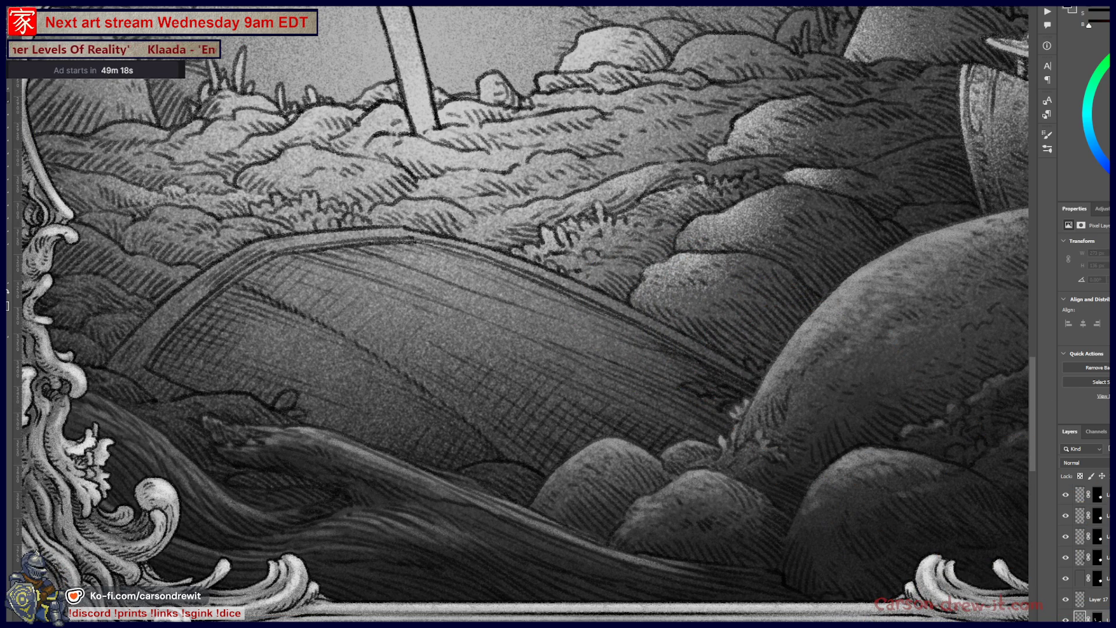
{"action": "key", "text": "ctrl+minus"}
{"action": "key", "text": "ctrl+minus"}
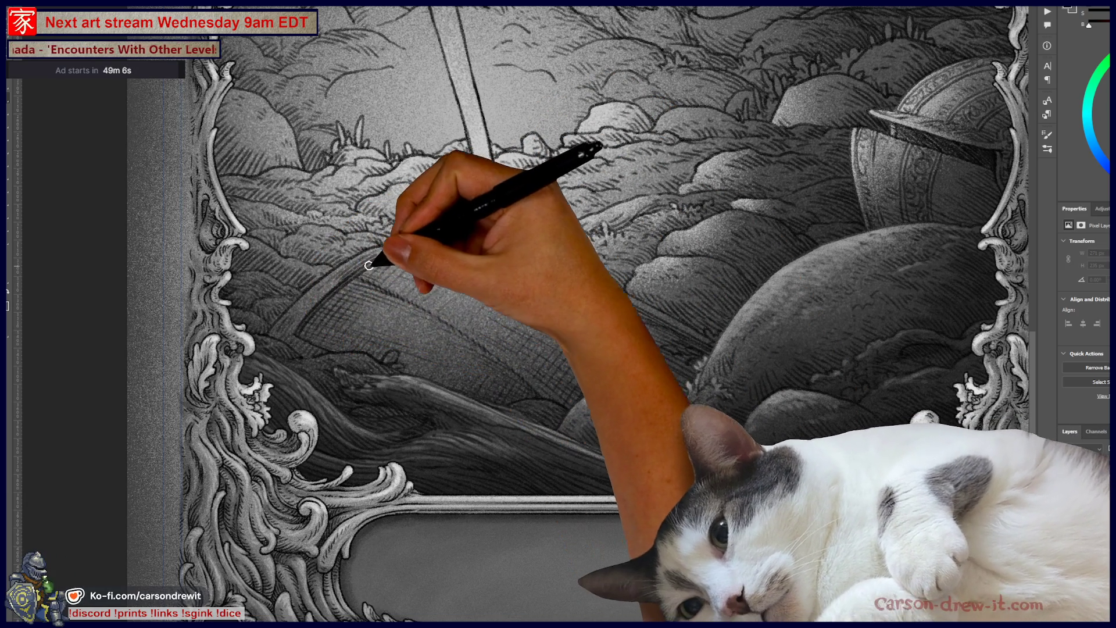
Hatch along the slab's top edge, the grass beside it and the mounds near the helmet
{"action": "mouse_move", "coordinate": [391, 257]}
{"action": "left_mouse_down"}
{"action": "mouse_move", "coordinate": [511, 255]}
{"action": "mouse_move", "coordinate": [650, 278]}
{"action": "mouse_move", "coordinate": [663, 314]}
{"action": "mouse_move", "coordinate": [710, 348]}
{"action": "mouse_move", "coordinate": [710, 321]}
{"action": "left_mouse_up"}
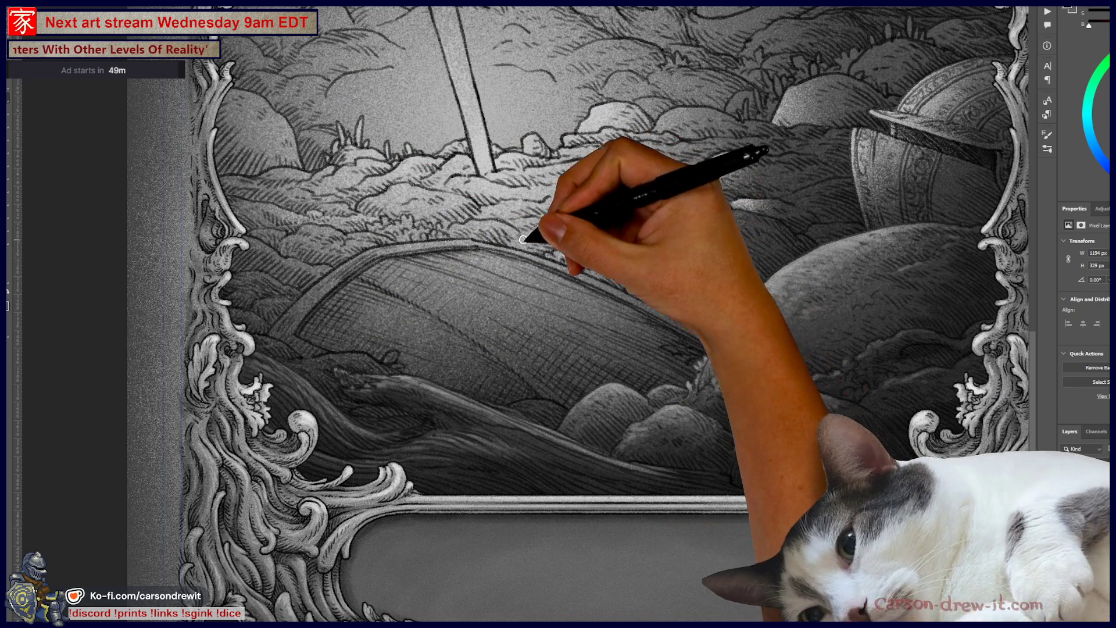
{"action": "left_click_drag", "start_coordinate": [525, 250], "coordinate": [544, 250]}
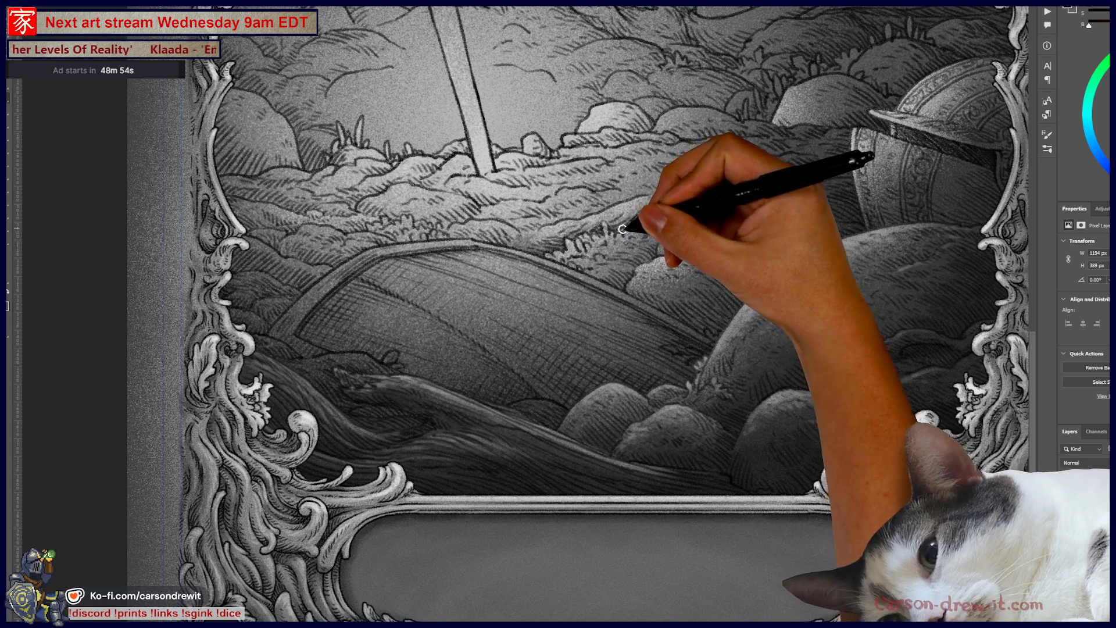
{"action": "left_click_drag", "start_coordinate": [600, 263], "coordinate": [592, 271]}
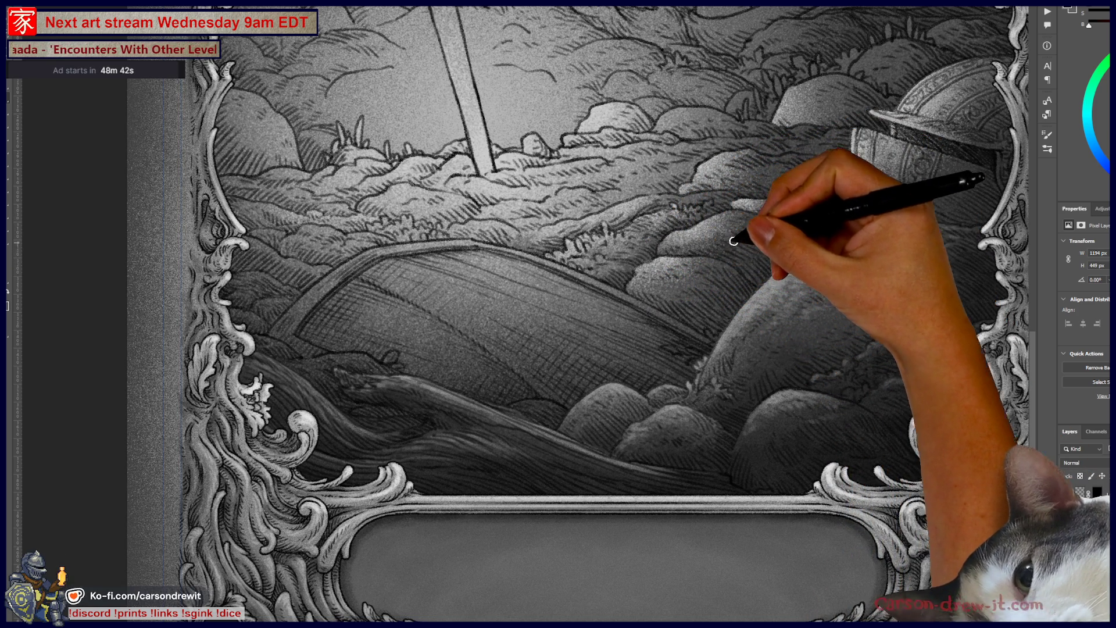
{"action": "left_click_drag", "start_coordinate": [743, 220], "coordinate": [729, 257]}
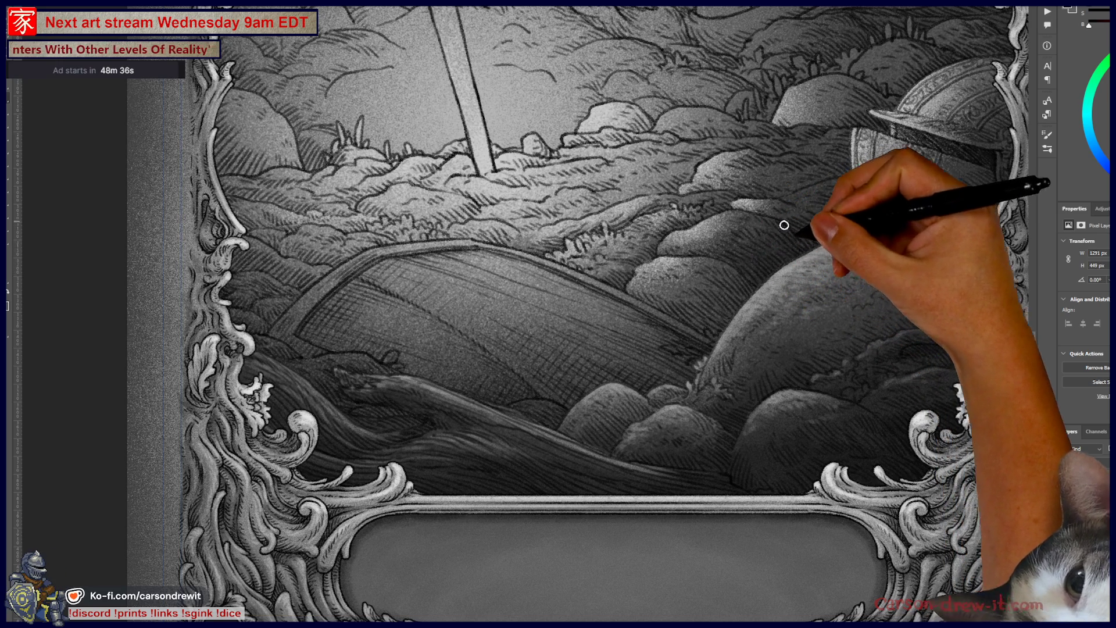
{"action": "mouse_move", "coordinate": [815, 242]}
{"action": "left_mouse_down"}
{"action": "mouse_move", "coordinate": [840, 239]}
{"action": "mouse_move", "coordinate": [847, 200]}
{"action": "mouse_move", "coordinate": [860, 195]}
{"action": "mouse_move", "coordinate": [802, 137]}
{"action": "mouse_move", "coordinate": [775, 198]}
{"action": "left_mouse_up"}
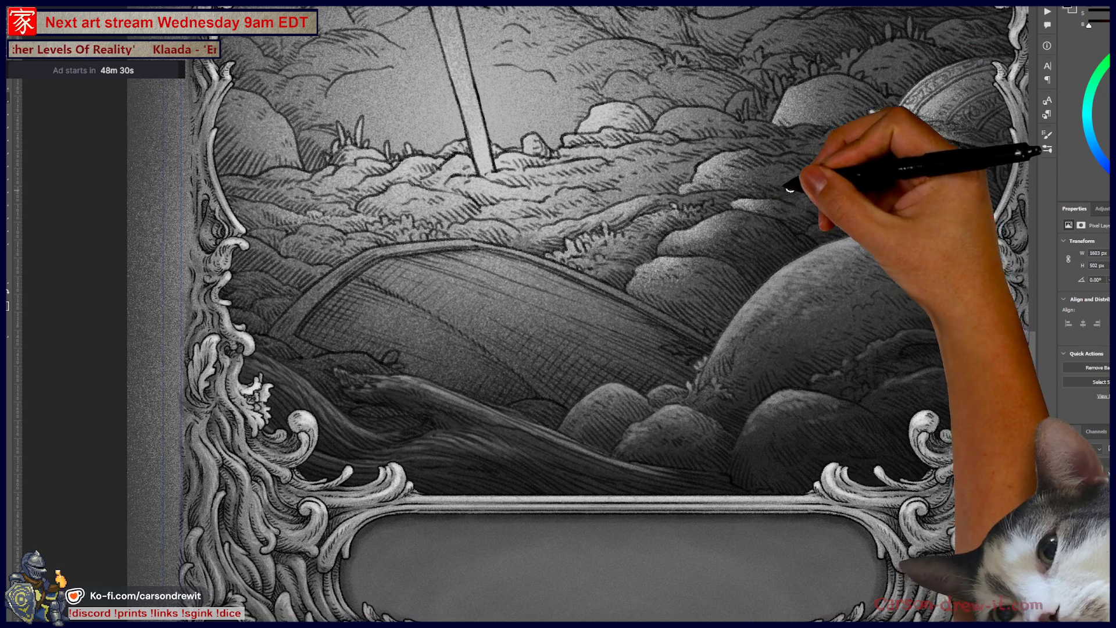
{"action": "left_click_drag", "start_coordinate": [853, 176], "coordinate": [854, 145]}
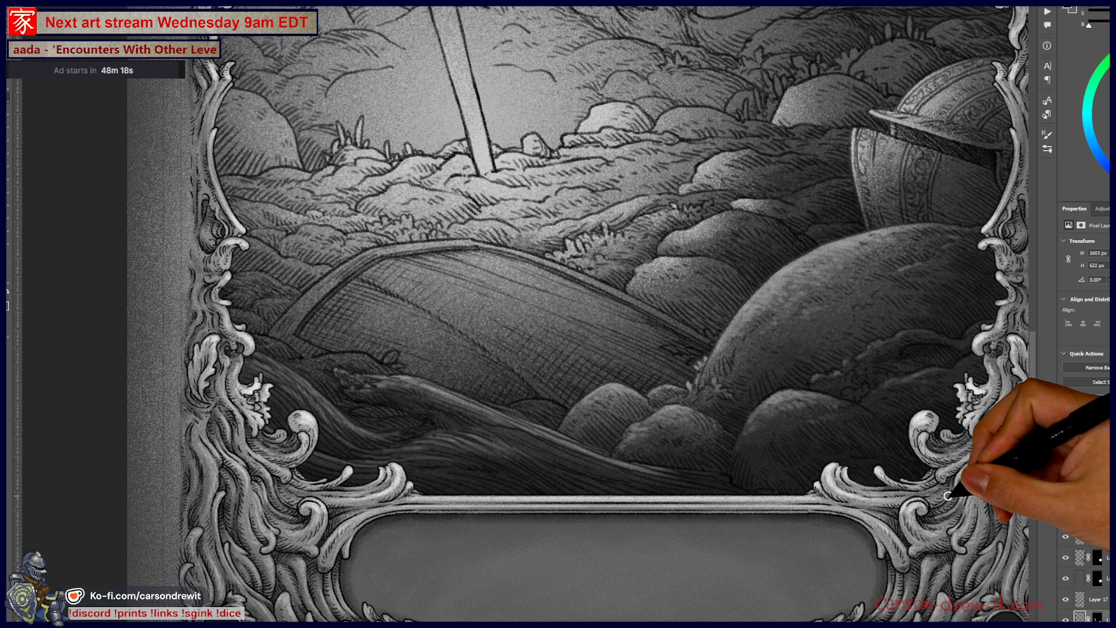
{"action": "left_click_drag", "start_coordinate": [623, 248], "coordinate": [585, 422]}
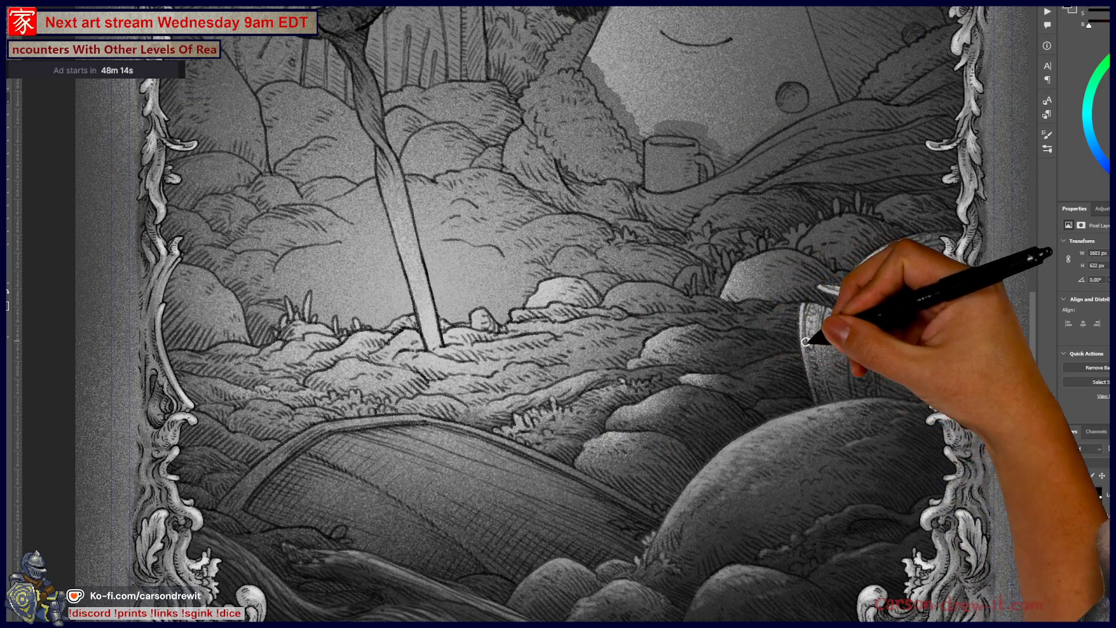
Paint short hatch strokes on the rocks and mound around the helmet's brim
{"action": "left_click_drag", "start_coordinate": [783, 308], "coordinate": [785, 301]}
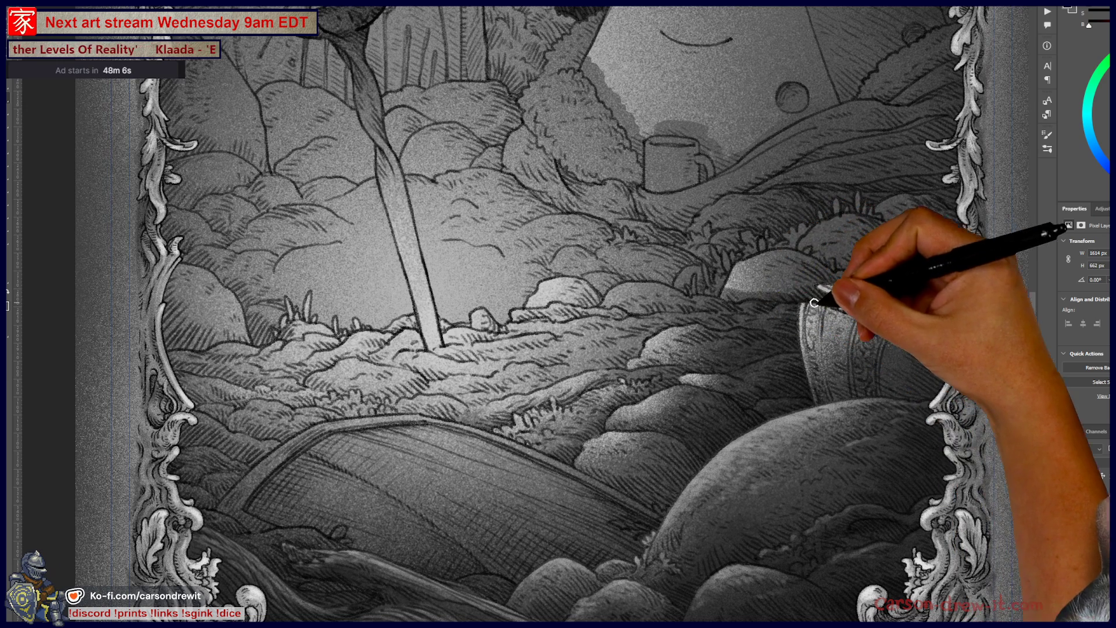
{"action": "left_click_drag", "start_coordinate": [824, 305], "coordinate": [838, 299]}
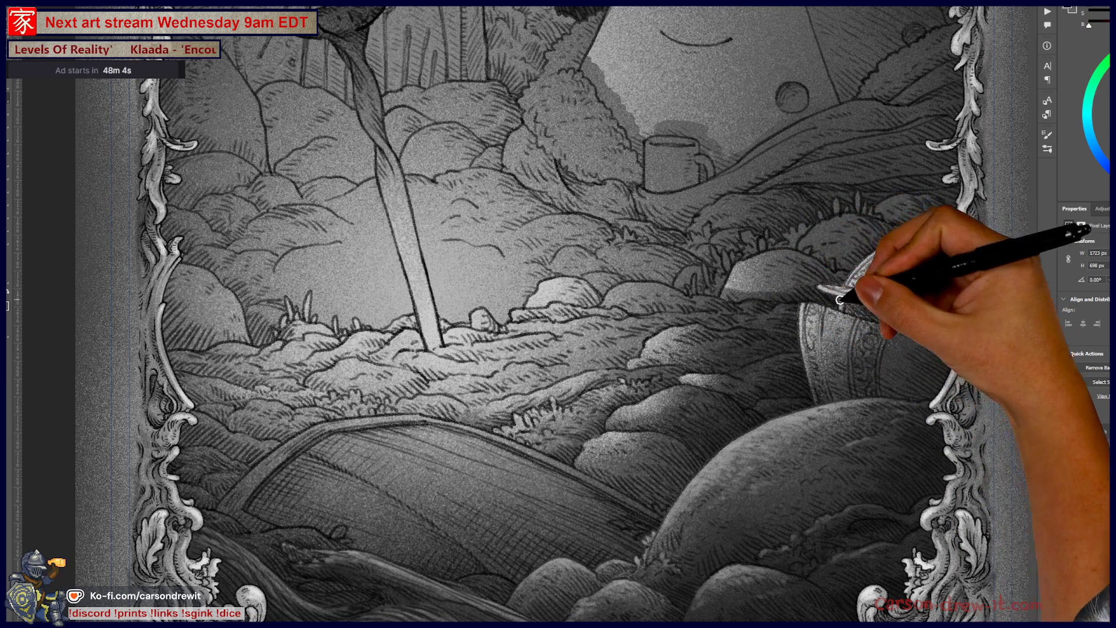
{"action": "left_click_drag", "start_coordinate": [839, 267], "coordinate": [841, 271]}
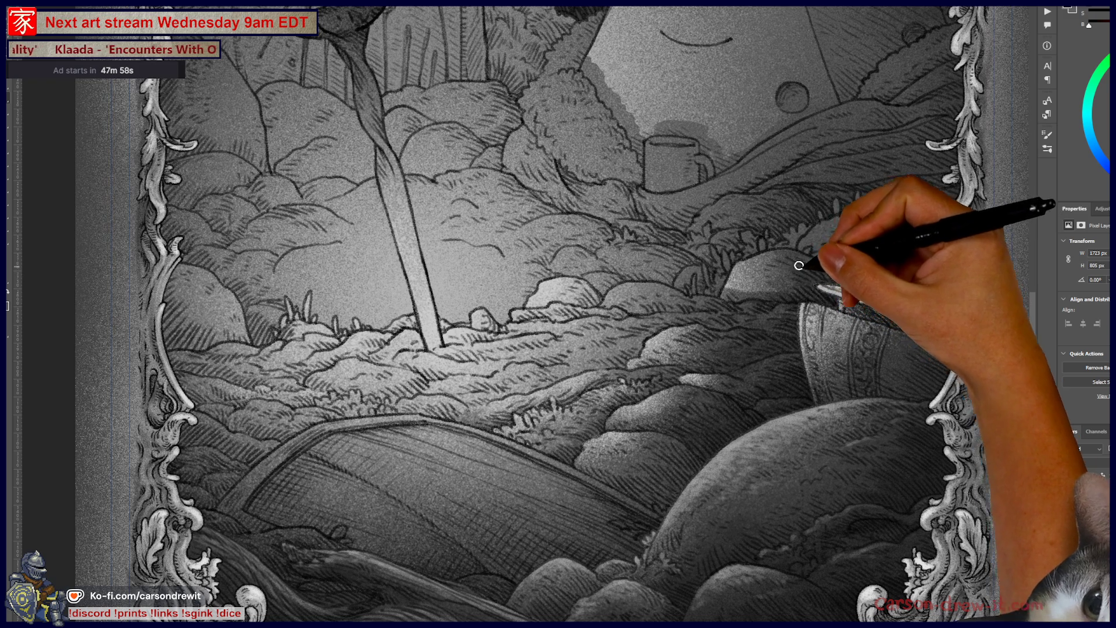
{"action": "left_click_drag", "start_coordinate": [825, 267], "coordinate": [837, 265]}
{"action": "left_click_drag", "start_coordinate": [698, 149], "coordinate": [731, 112]}
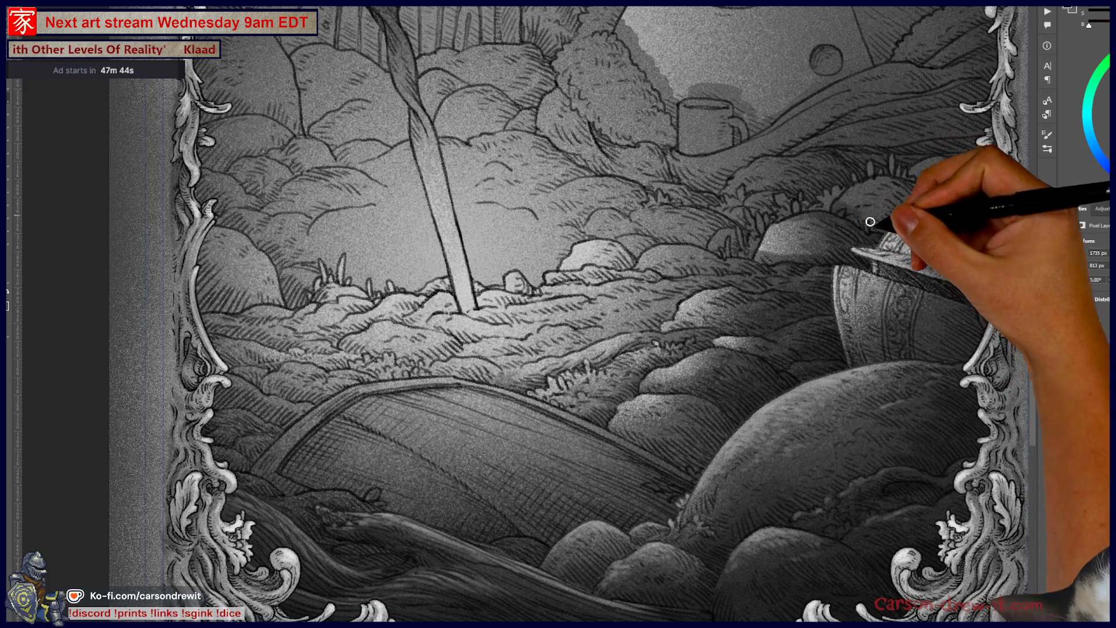
{"action": "left_click_drag", "start_coordinate": [829, 273], "coordinate": [824, 266]}
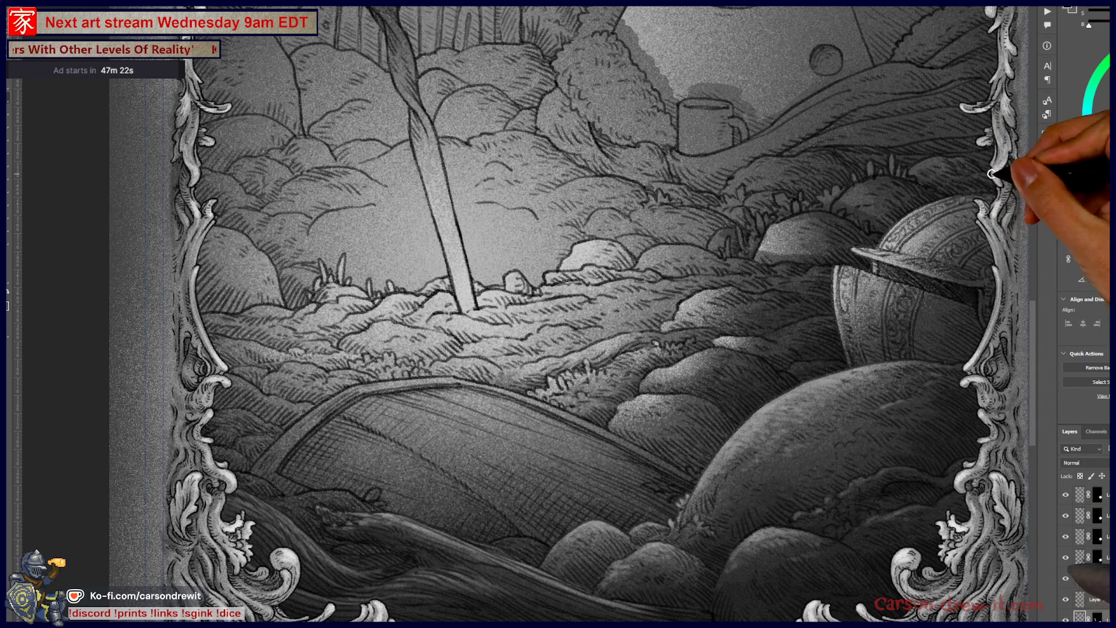
Zoom and pan to show the frame's left edge and the lower foreground
{"action": "scroll", "coordinate": [917, 180], "scroll_direction": "up", "scroll_amount": 3}
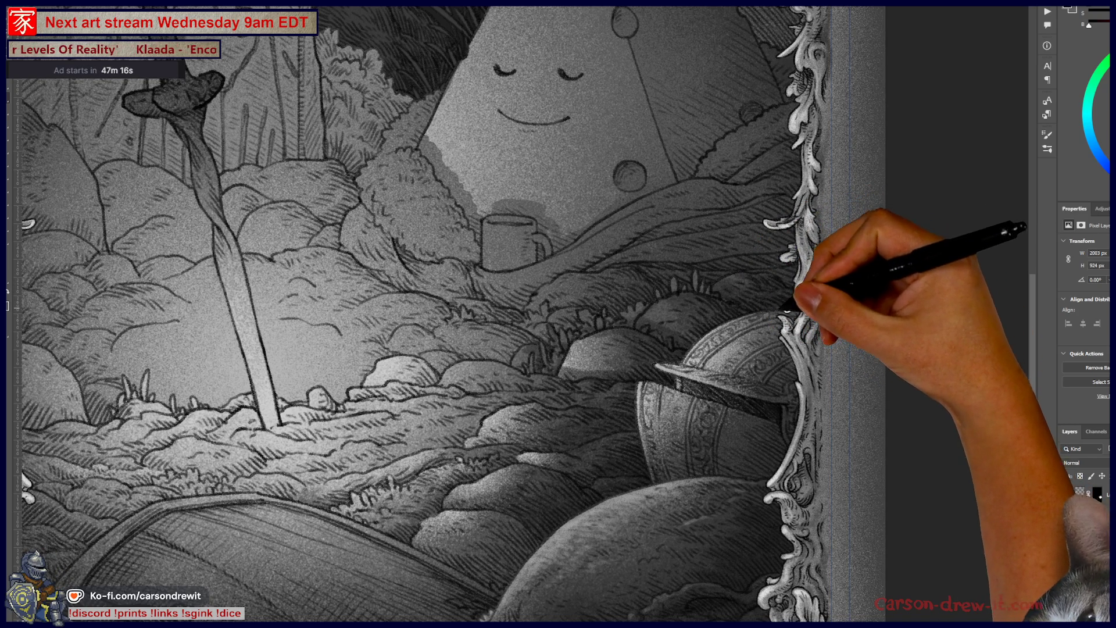
{"action": "left_click_drag", "start_coordinate": [712, 343], "coordinate": [899, 196]}
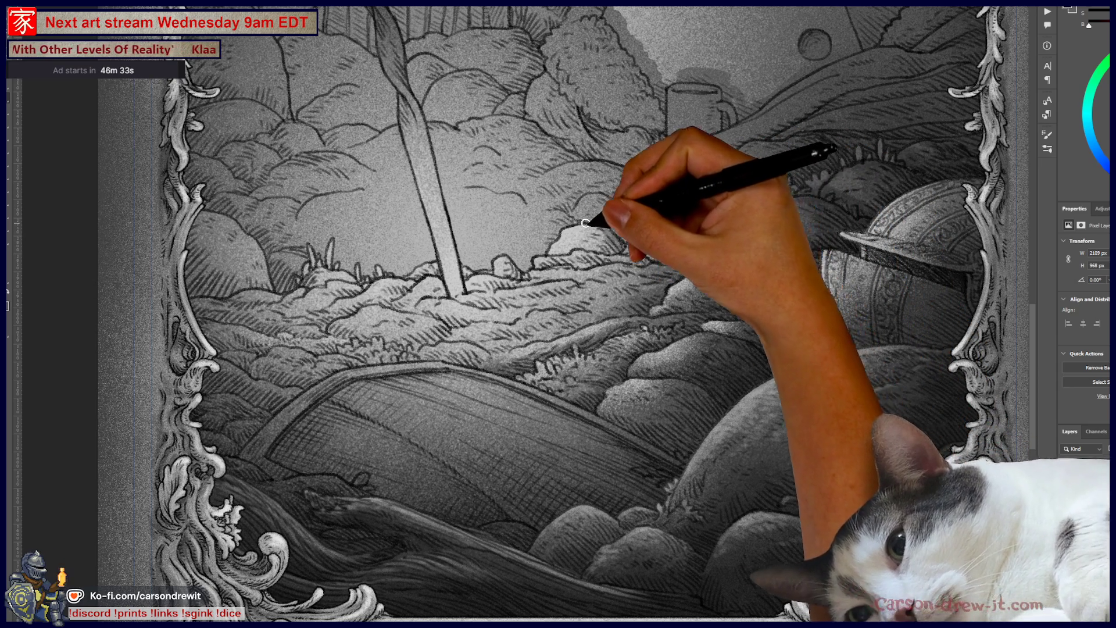
Add hatch strokes in the lower-left foreground and across the fallen log
{"action": "mouse_move", "coordinate": [640, 326]}
{"action": "left_mouse_down"}
{"action": "mouse_move", "coordinate": [794, 368]}
{"action": "mouse_move", "coordinate": [835, 350]}
{"action": "left_mouse_up"}
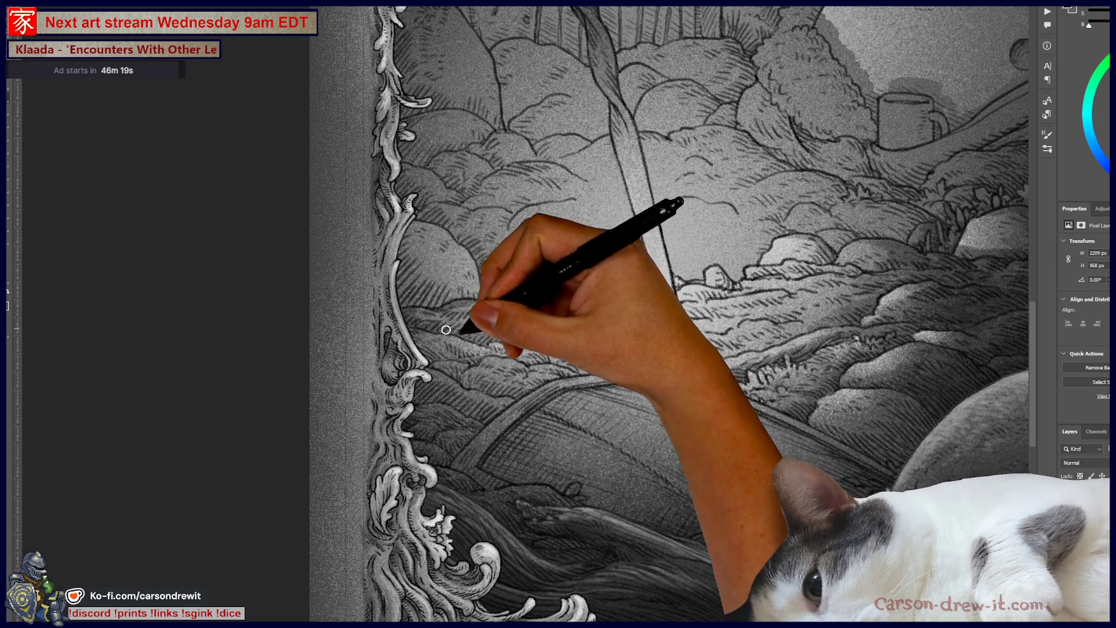
{"action": "mouse_move", "coordinate": [465, 323]}
{"action": "left_mouse_down"}
{"action": "mouse_move", "coordinate": [461, 304]}
{"action": "mouse_move", "coordinate": [483, 319]}
{"action": "left_mouse_up"}
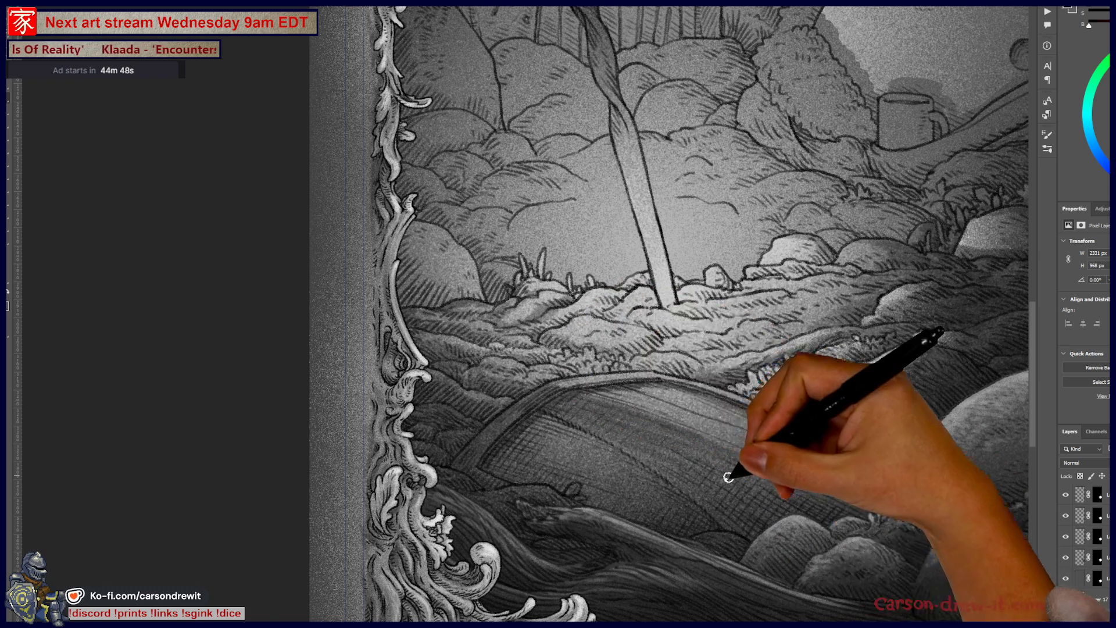
{"action": "left_click_drag", "start_coordinate": [847, 518], "coordinate": [818, 522]}
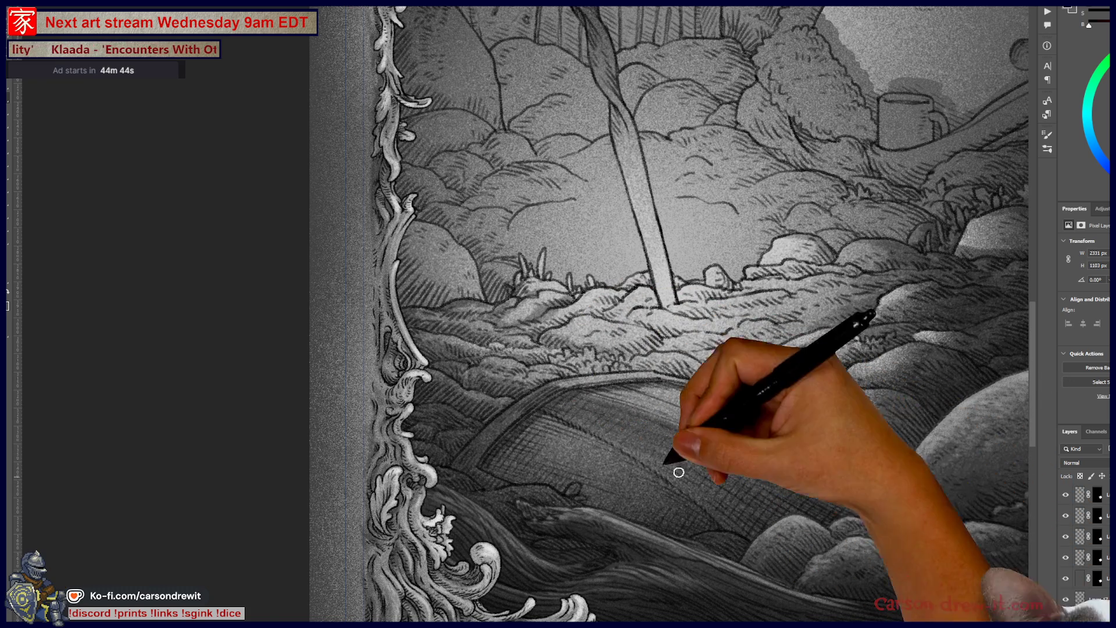
{"action": "left_click_drag", "start_coordinate": [785, 531], "coordinate": [731, 516]}
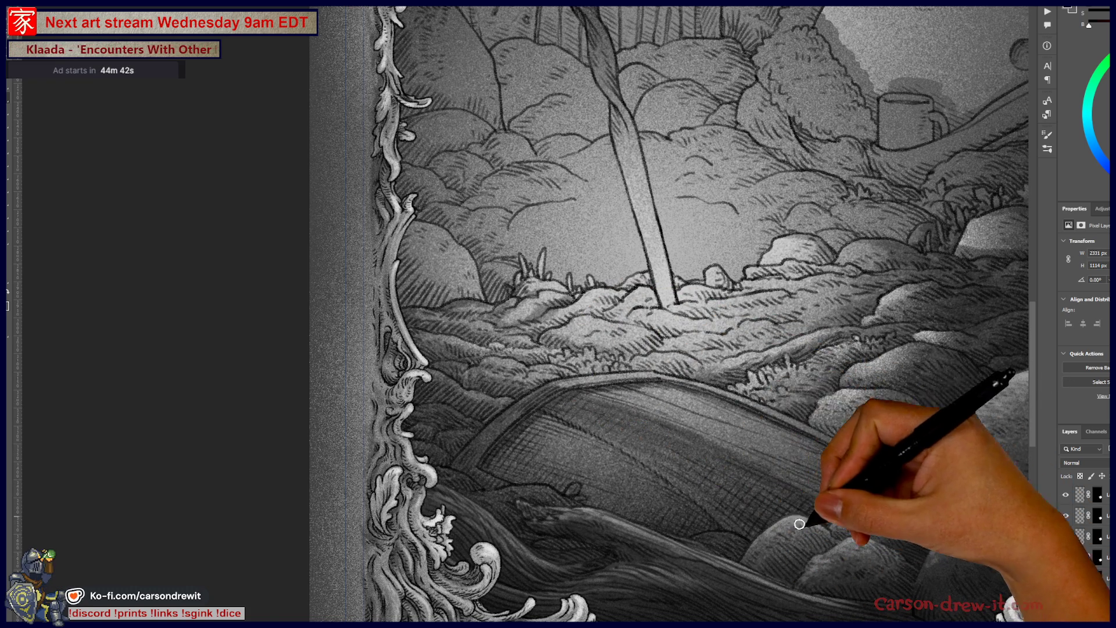
{"action": "key", "text": "ctrl+minus"}
{"action": "key", "text": "ctrl+minus"}
{"action": "key", "text": "ctrl+minus"}
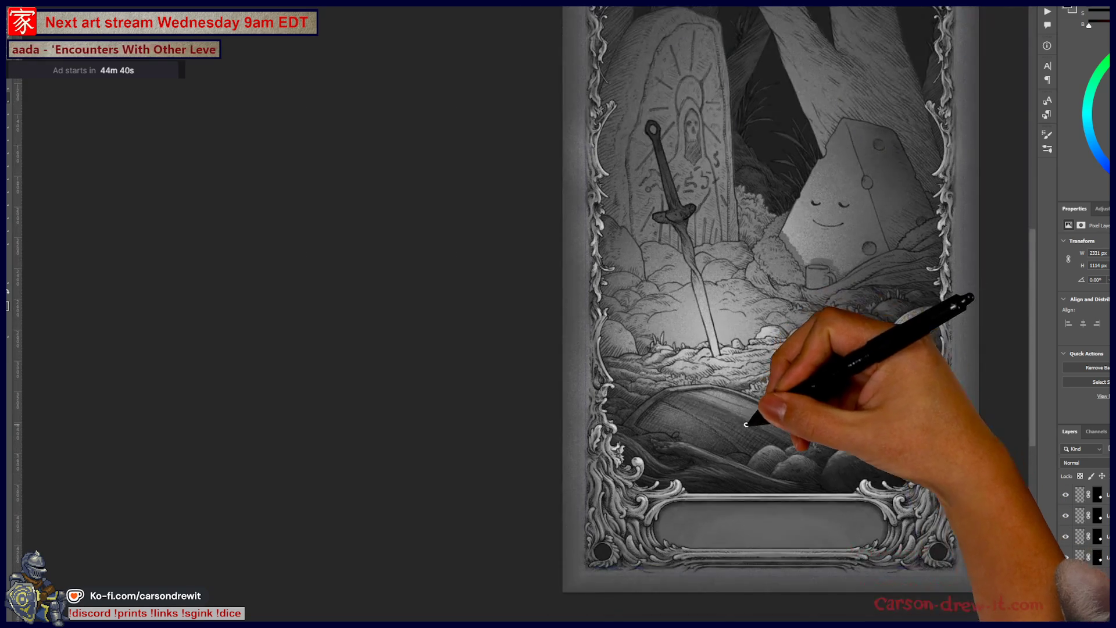
Lay denser cross-hatch strokes over the fallen log and the boulder beside it
{"action": "scroll", "coordinate": [641, 408], "scroll_direction": "up", "scroll_amount": 3}
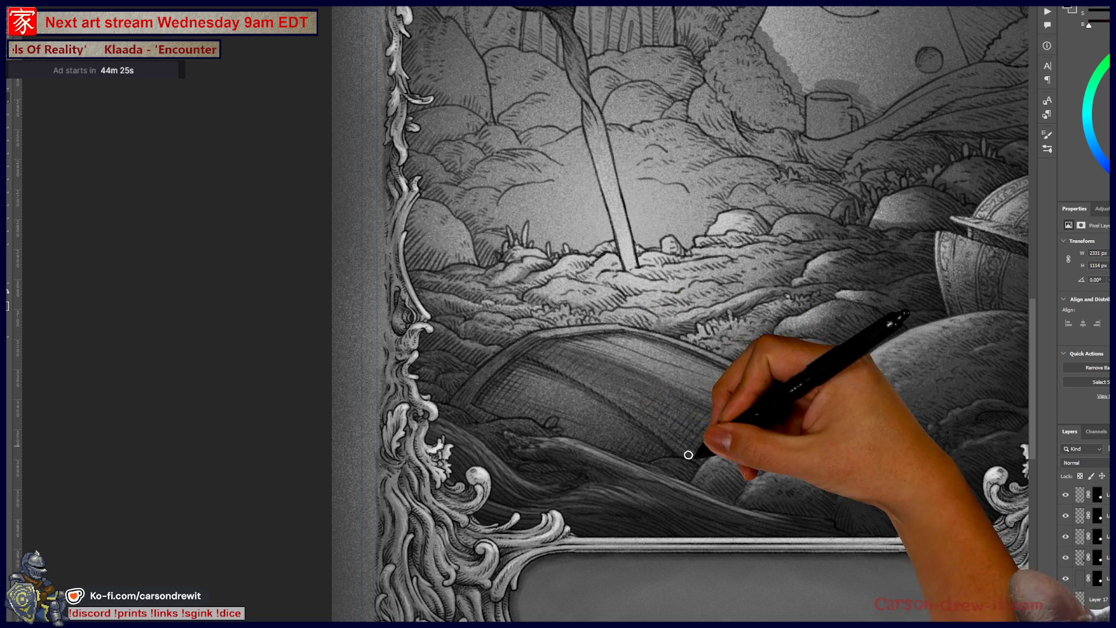
{"action": "left_click_drag", "start_coordinate": [511, 387], "coordinate": [550, 433]}
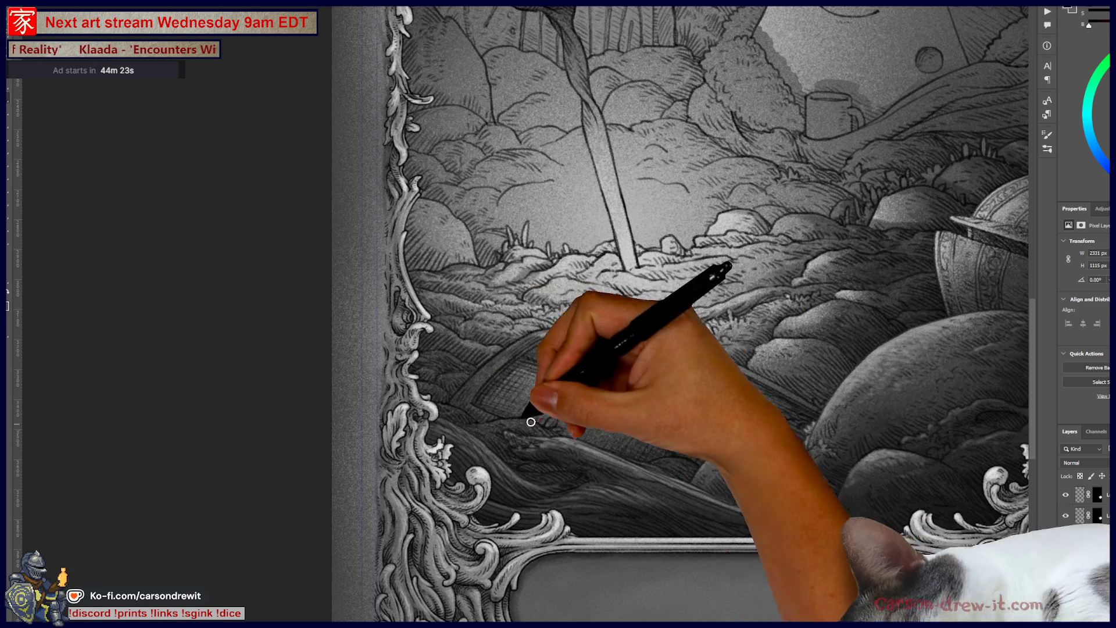
{"action": "mouse_move", "coordinate": [516, 393]}
{"action": "left_mouse_down"}
{"action": "mouse_move", "coordinate": [506, 364]}
{"action": "mouse_move", "coordinate": [633, 423]}
{"action": "left_mouse_up"}
{"action": "mouse_move", "coordinate": [537, 418]}
{"action": "left_mouse_down"}
{"action": "mouse_move", "coordinate": [564, 421]}
{"action": "mouse_move", "coordinate": [616, 463]}
{"action": "mouse_move", "coordinate": [609, 417]}
{"action": "mouse_move", "coordinate": [633, 422]}
{"action": "left_mouse_up"}
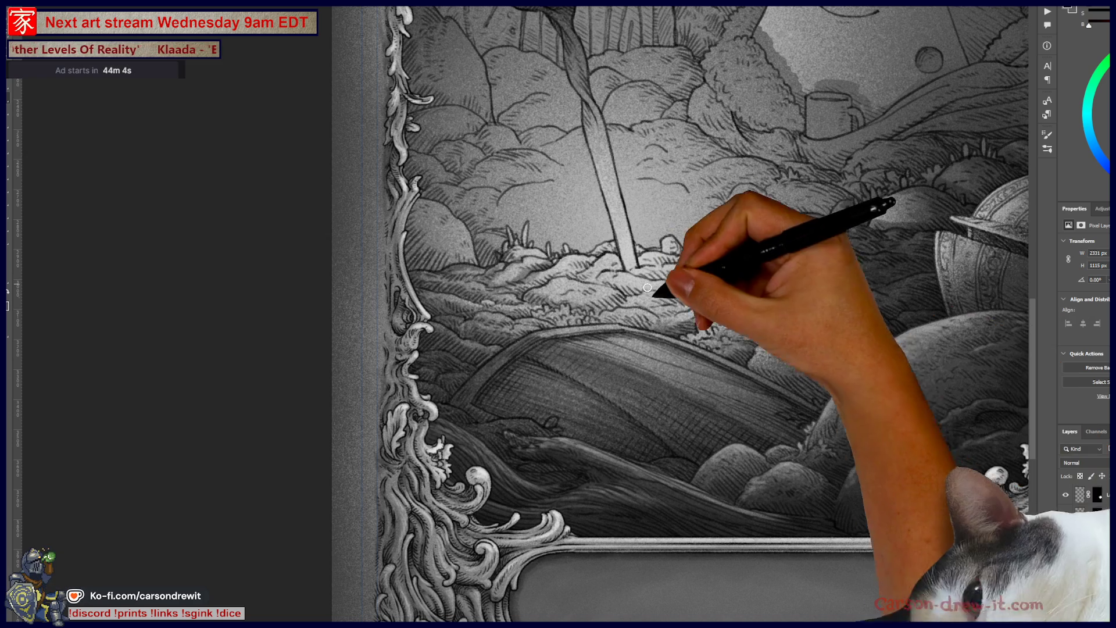
{"action": "scroll", "coordinate": [642, 268], "scroll_direction": "up", "scroll_amount": 3}
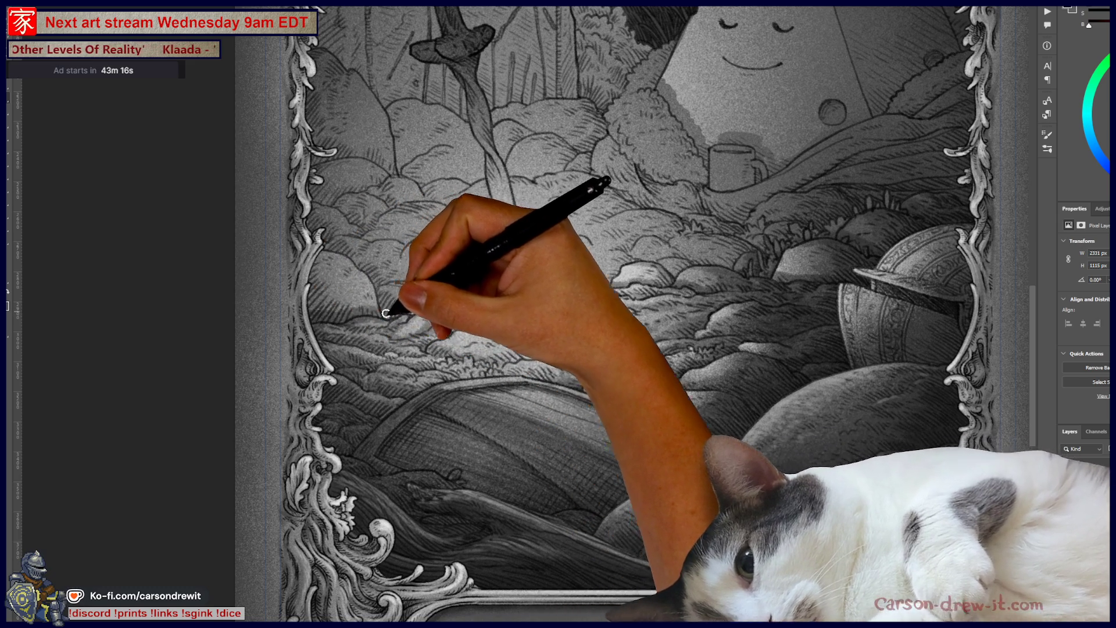
Add two short hatch strokes on the left-foreground rocks and pan over the artwork to review it
{"action": "left_click_drag", "start_coordinate": [349, 316], "coordinate": [312, 280]}
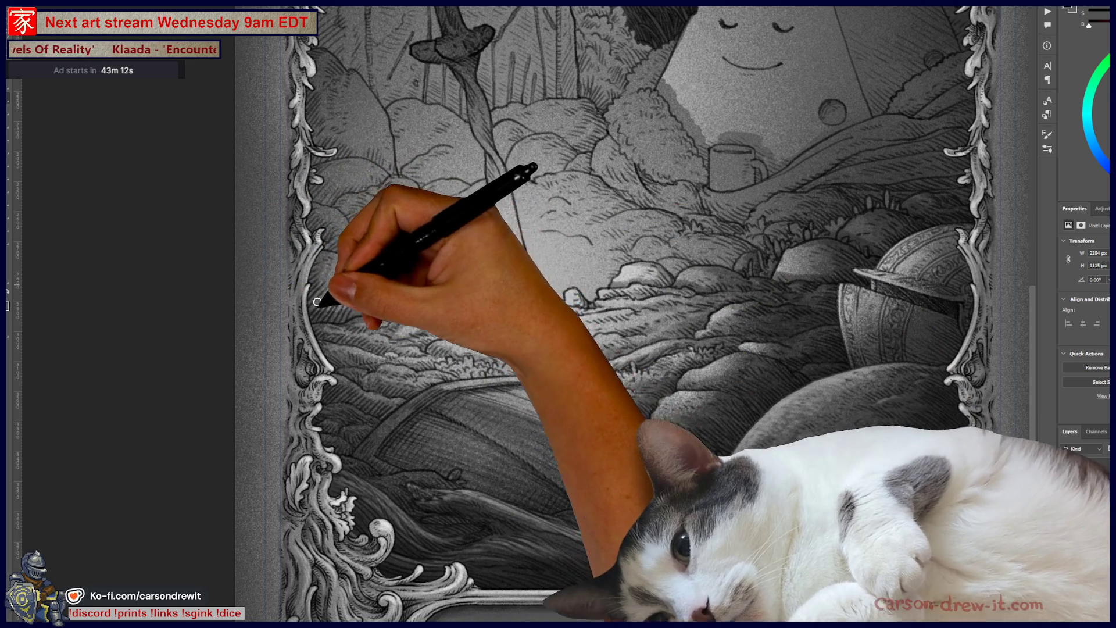
{"action": "left_click_drag", "start_coordinate": [336, 279], "coordinate": [324, 267]}
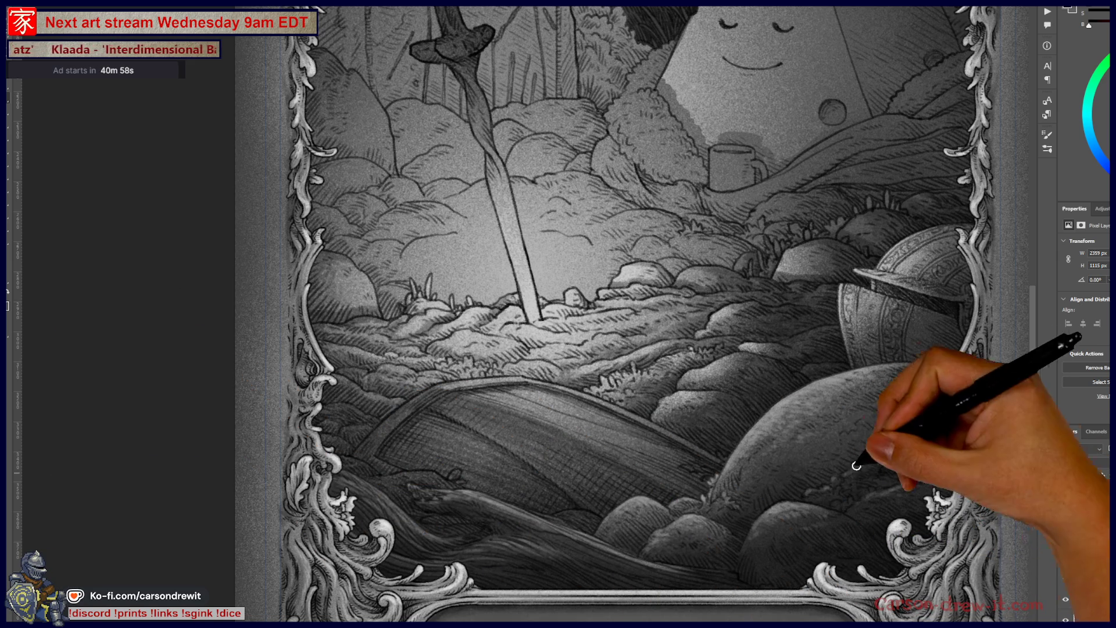
{"action": "left_click_drag", "start_coordinate": [581, 290], "coordinate": [637, 381]}
{"action": "mouse_move", "coordinate": [555, 454]}
{"action": "left_mouse_down"}
{"action": "mouse_move", "coordinate": [593, 478]}
{"action": "mouse_move", "coordinate": [549, 493]}
{"action": "left_mouse_up"}
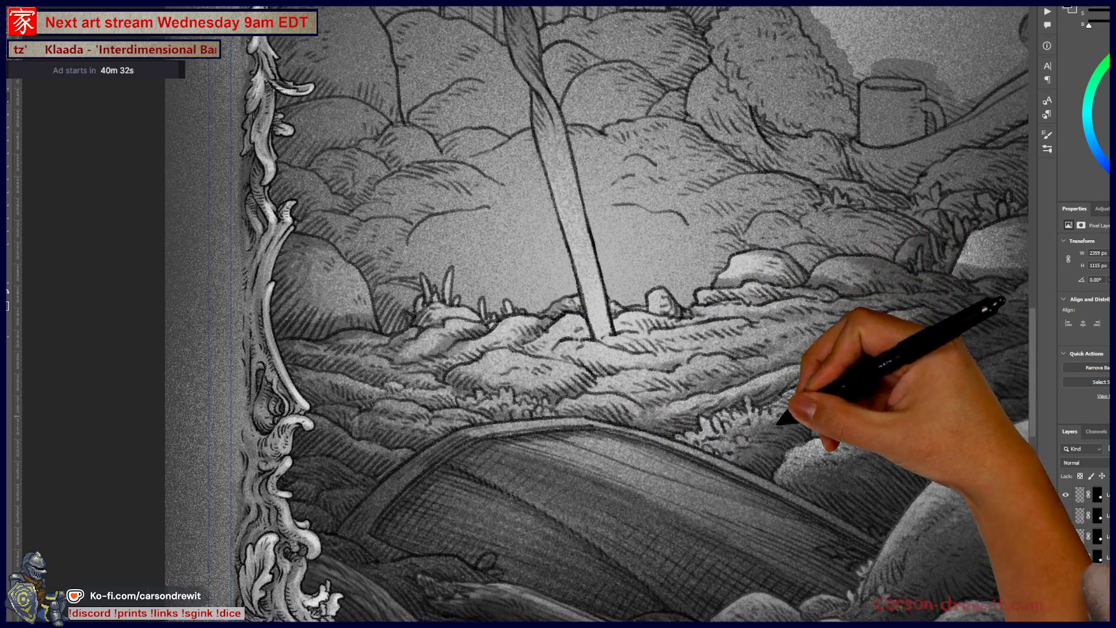
{"action": "left_click_drag", "start_coordinate": [779, 421], "coordinate": [605, 444]}
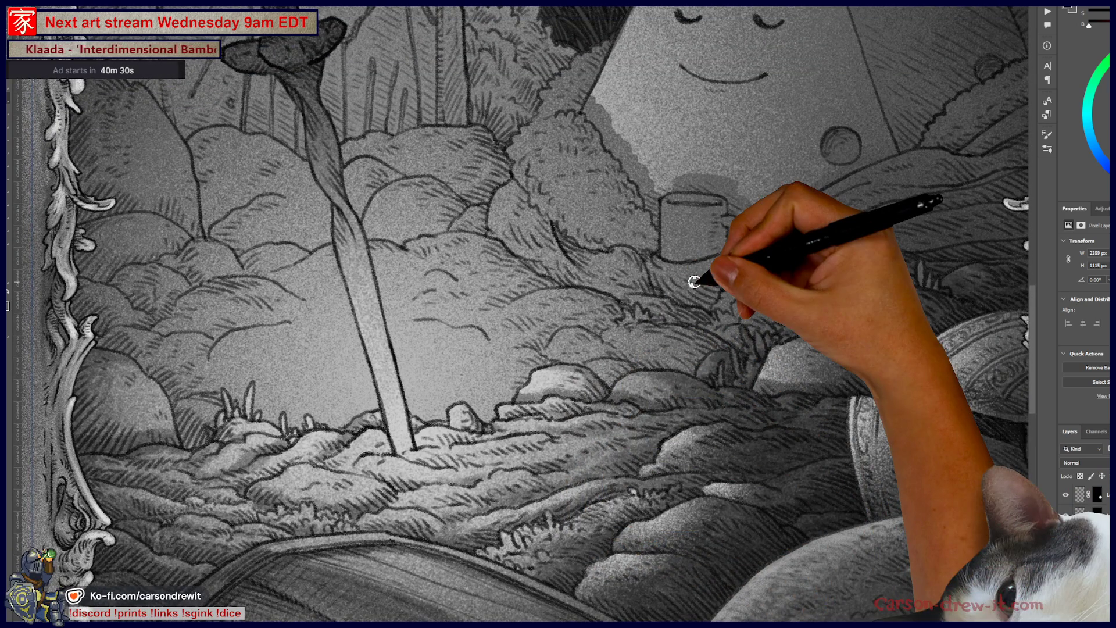
Paint dark shading strokes on the sword's hilt and up along its grip
{"action": "scroll", "coordinate": [692, 256], "scroll_direction": "down", "scroll_amount": 5}
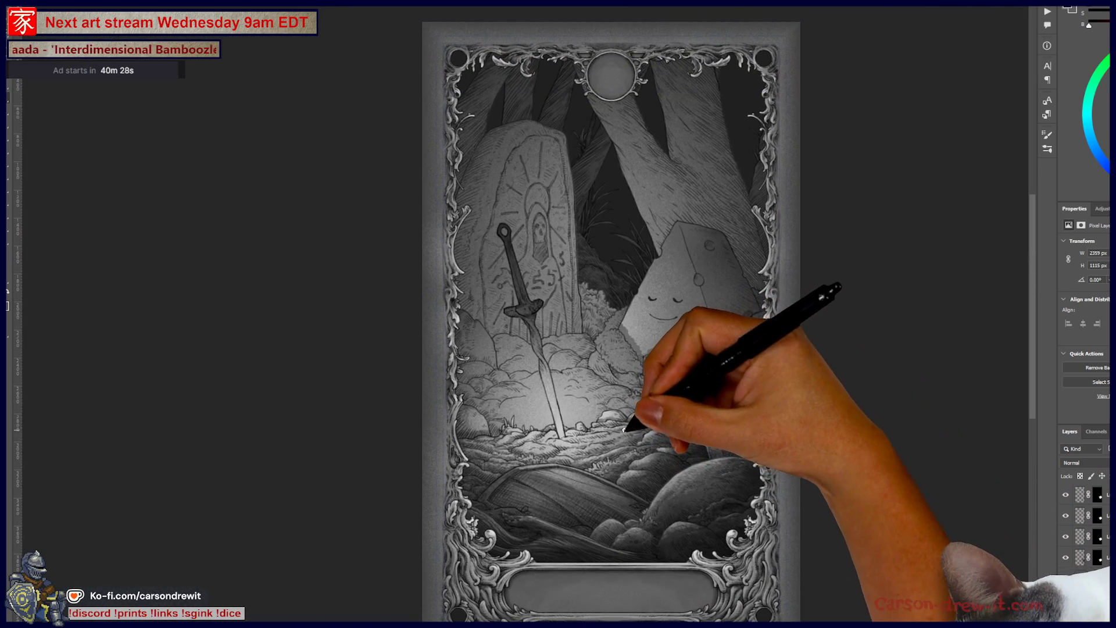
{"action": "scroll", "coordinate": [553, 364], "scroll_direction": "up", "scroll_amount": 3}
{"action": "mouse_move", "coordinate": [456, 219]}
{"action": "left_mouse_down"}
{"action": "mouse_move", "coordinate": [479, 249]}
{"action": "mouse_move", "coordinate": [509, 238]}
{"action": "left_mouse_up"}
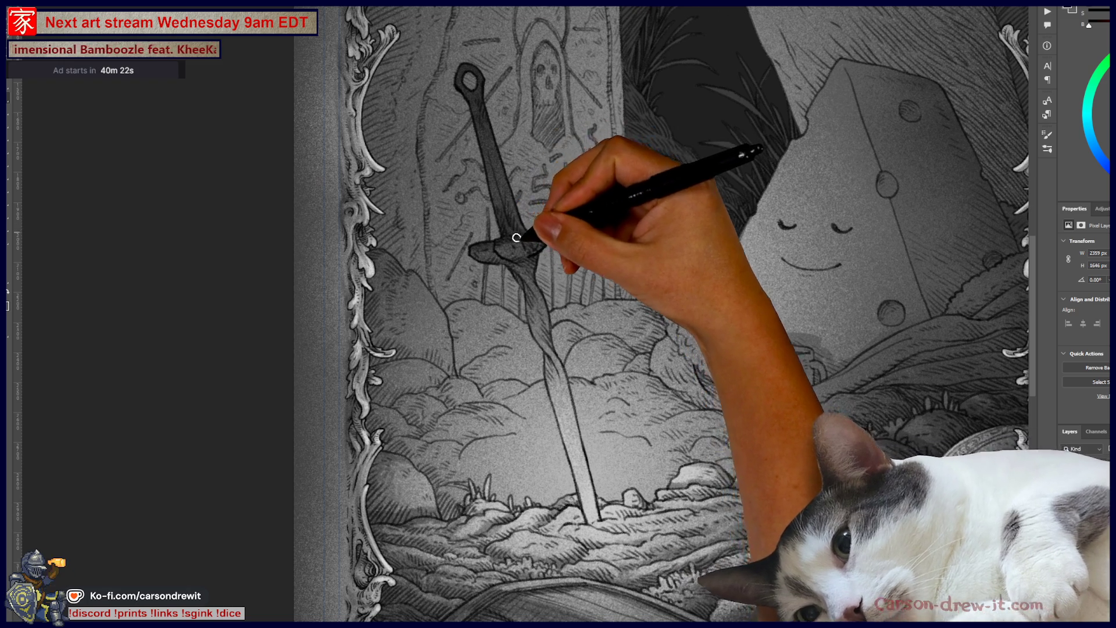
{"action": "mouse_move", "coordinate": [520, 218]}
{"action": "left_mouse_down"}
{"action": "mouse_move", "coordinate": [500, 164]}
{"action": "mouse_move", "coordinate": [508, 179]}
{"action": "mouse_move", "coordinate": [490, 196]}
{"action": "mouse_move", "coordinate": [478, 80]}
{"action": "mouse_move", "coordinate": [473, 90]}
{"action": "mouse_move", "coordinate": [459, 80]}
{"action": "mouse_move", "coordinate": [480, 75]}
{"action": "mouse_move", "coordinate": [470, 65]}
{"action": "left_mouse_up"}
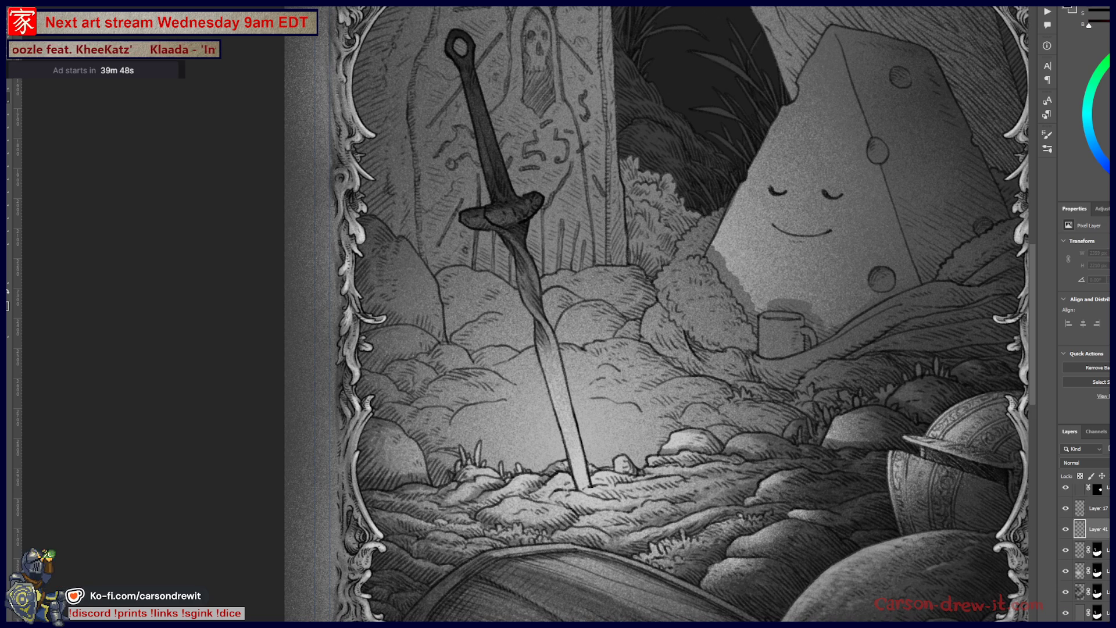
Add a layer mask to the current shading layer
{"action": "left_click_drag", "start_coordinate": [1097, 543], "coordinate": [1093, 536]}
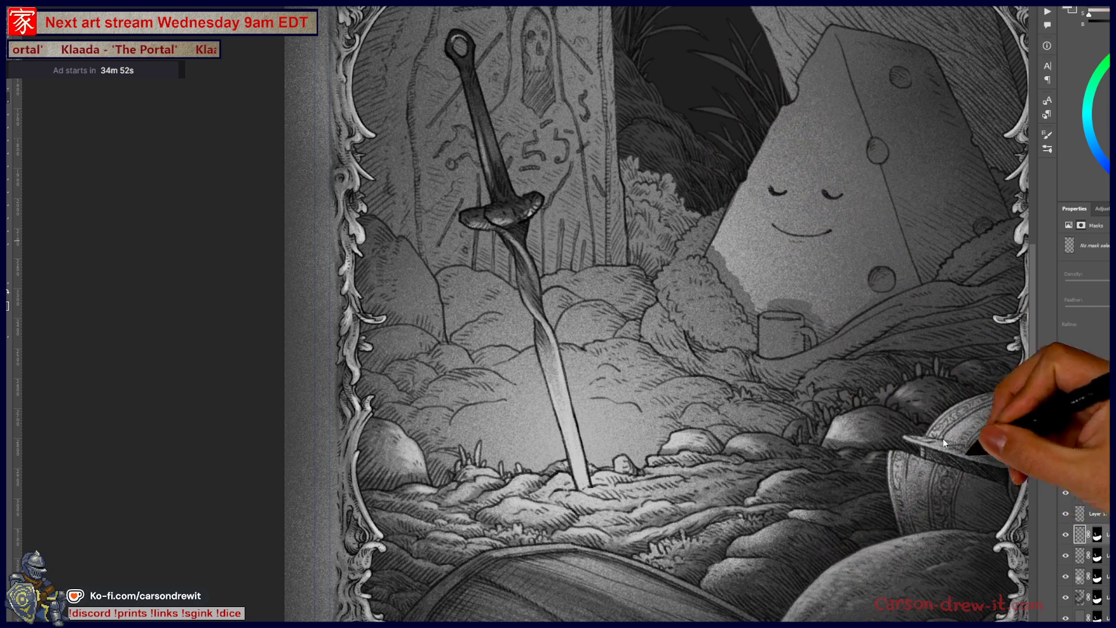
{"action": "left_click", "coordinate": [1066, 535]}
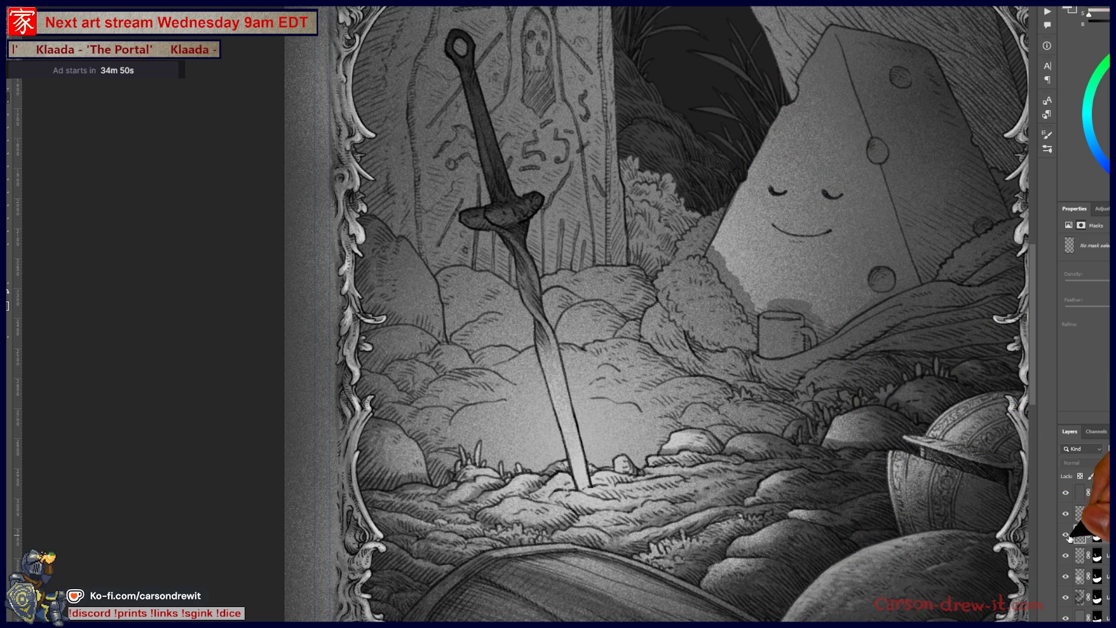
{"action": "left_click", "coordinate": [1066, 534]}
{"action": "scroll", "coordinate": [682, 538], "scroll_direction": "up", "scroll_amount": 2}
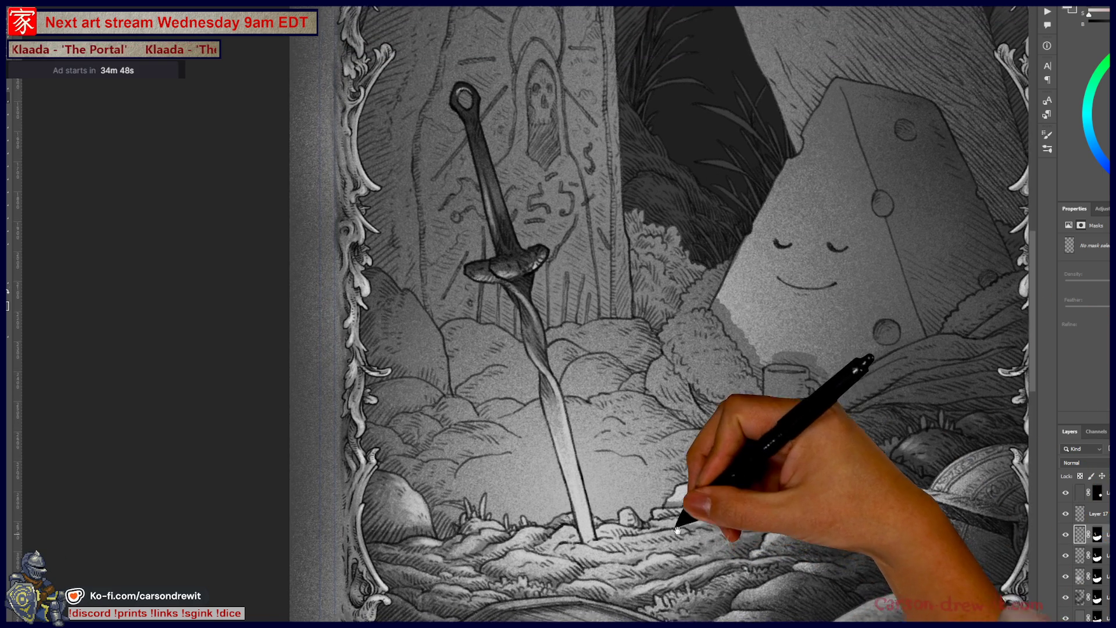
{"action": "scroll", "coordinate": [681, 538], "scroll_direction": "down", "scroll_amount": 2}
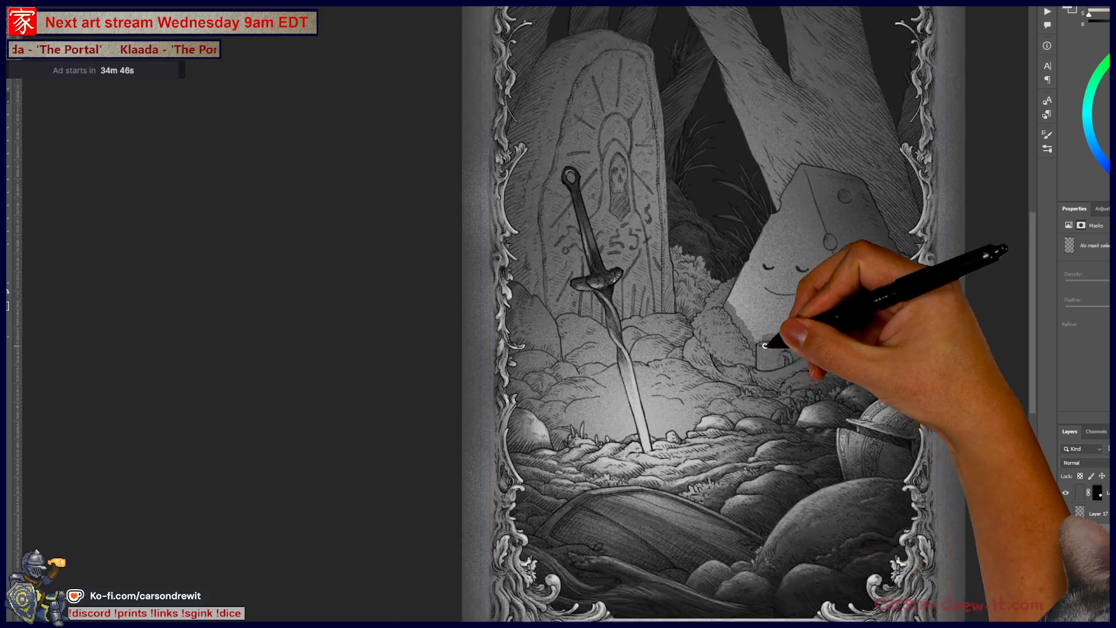
{"action": "scroll", "coordinate": [765, 345], "scroll_direction": "down", "scroll_amount": 2}
{"action": "scroll", "coordinate": [756, 347], "scroll_direction": "down", "scroll_amount": 3}
{"action": "scroll", "coordinate": [744, 350], "scroll_direction": "up", "scroll_amount": 1}
{"action": "mouse_move", "coordinate": [744, 350]}
{"action": "left_mouse_down"}
{"action": "mouse_move", "coordinate": [740, 407]}
{"action": "mouse_move", "coordinate": [764, 471]}
{"action": "mouse_move", "coordinate": [751, 503]}
{"action": "mouse_move", "coordinate": [714, 510]}
{"action": "mouse_move", "coordinate": [703, 490]}
{"action": "left_mouse_up"}
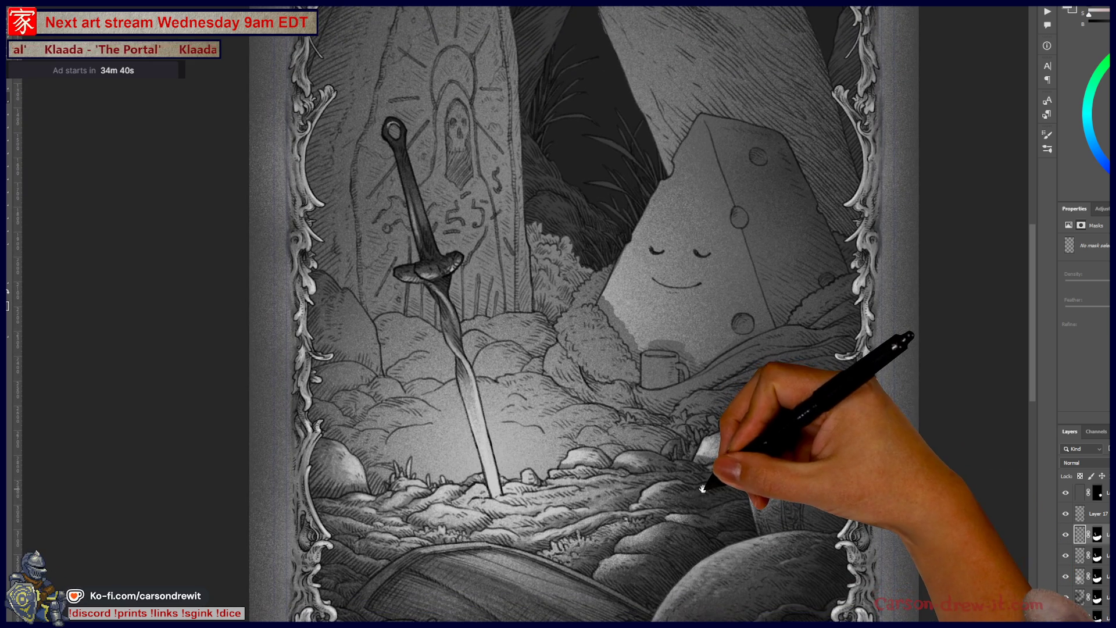
{"action": "left_click", "coordinate": [1080, 555]}
{"action": "left_click", "coordinate": [1098, 556]}
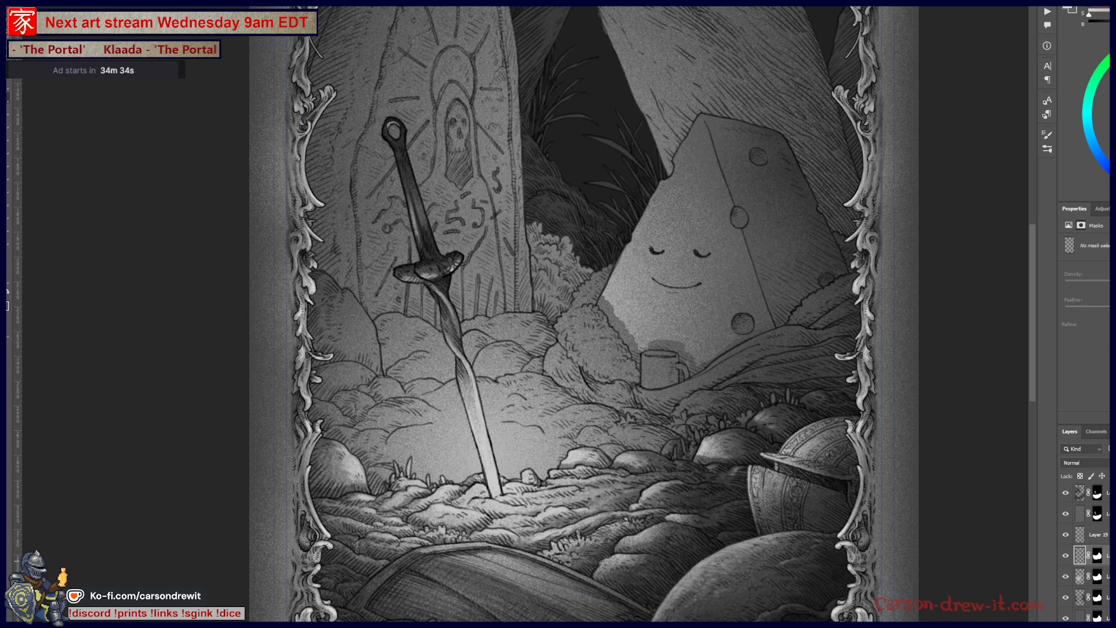
{"action": "left_click", "coordinate": [1080, 556]}
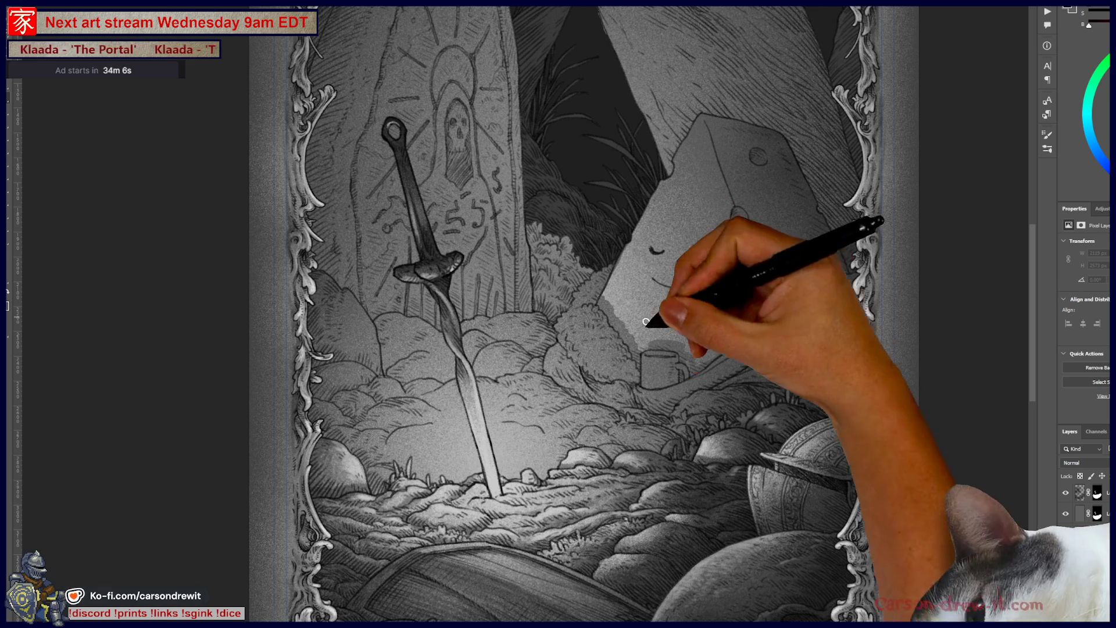
Select the cheese-hole layer, then the neighbouring cheese layer for painting
{"action": "left_click", "coordinate": [737, 325]}
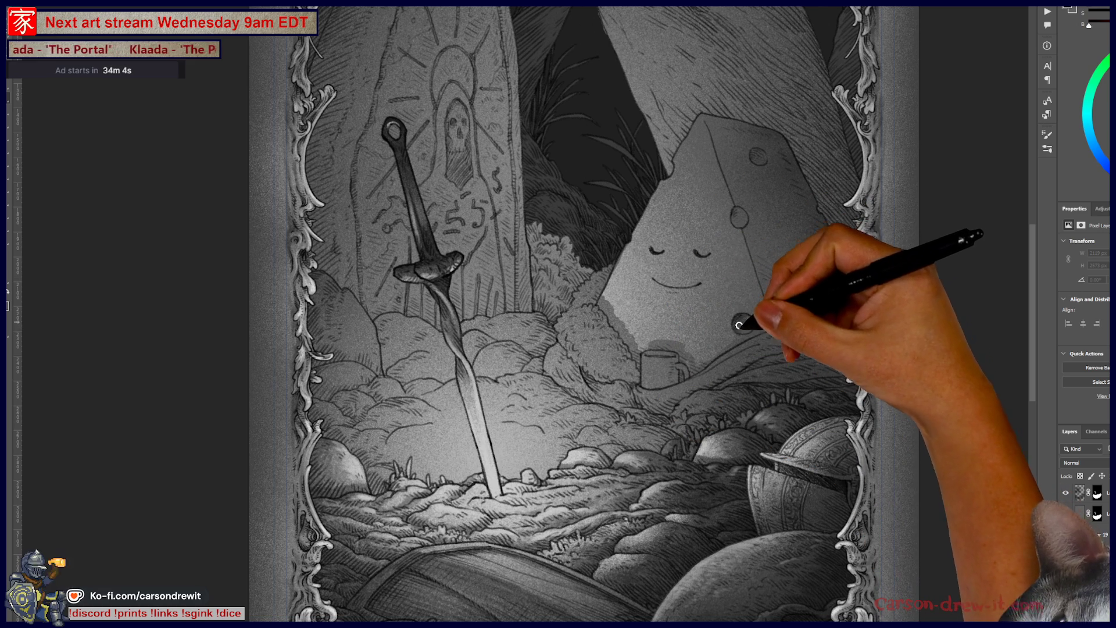
{"action": "left_click", "coordinate": [738, 213]}
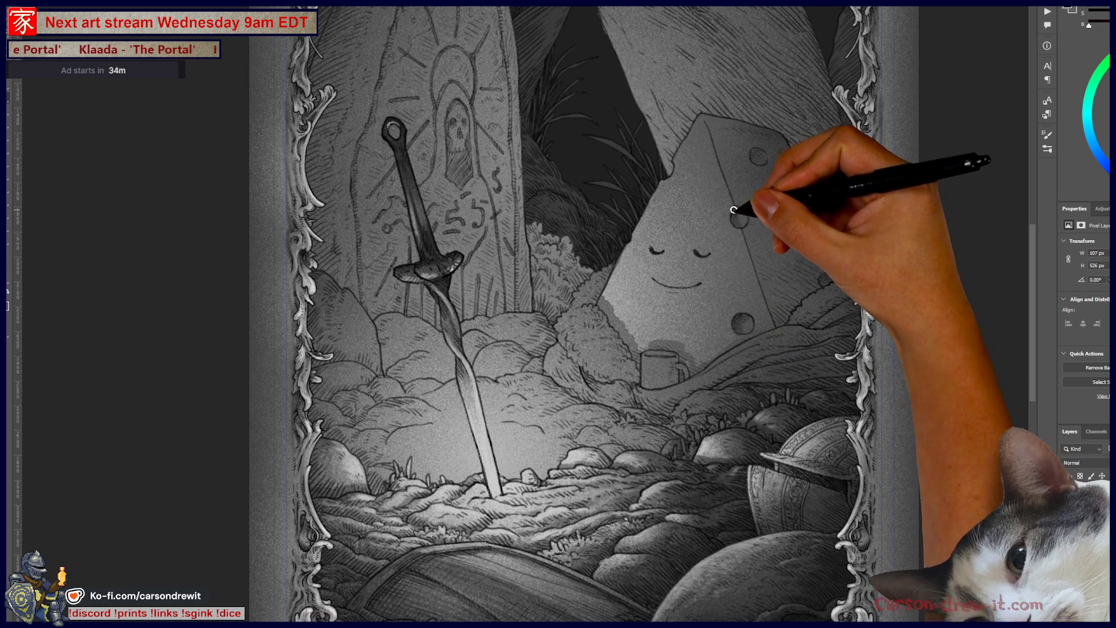
Paint the round cheese holes plus a closed eye and smile on the pyramid
{"action": "left_click_drag", "start_coordinate": [737, 213], "coordinate": [736, 210]}
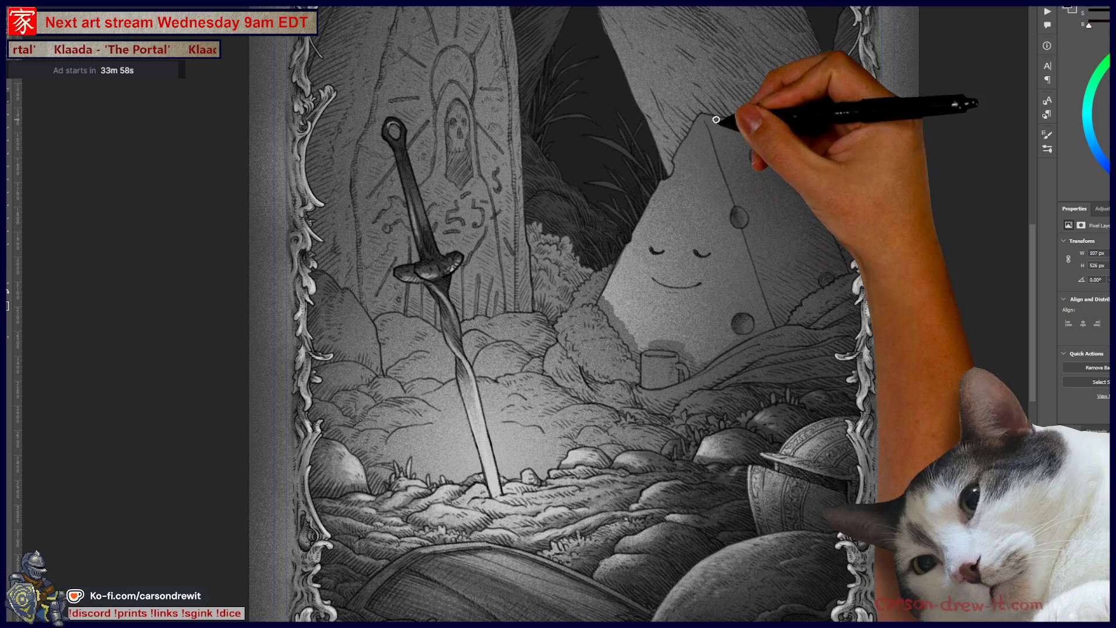
{"action": "left_click_drag", "start_coordinate": [754, 154], "coordinate": [762, 157]}
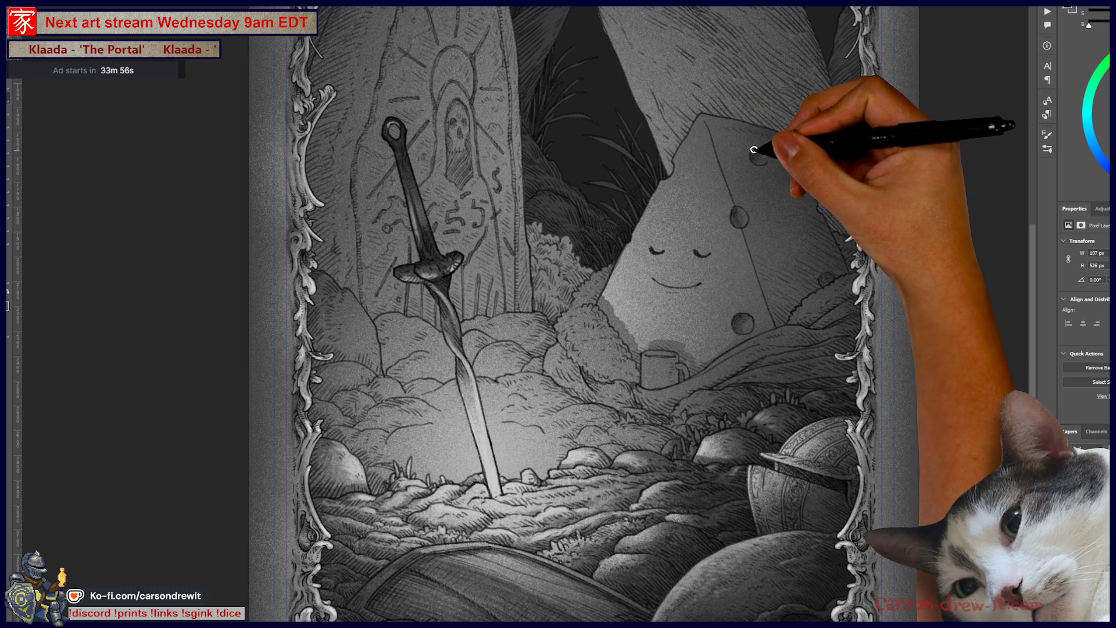
{"action": "left_click_drag", "start_coordinate": [816, 287], "coordinate": [826, 280]}
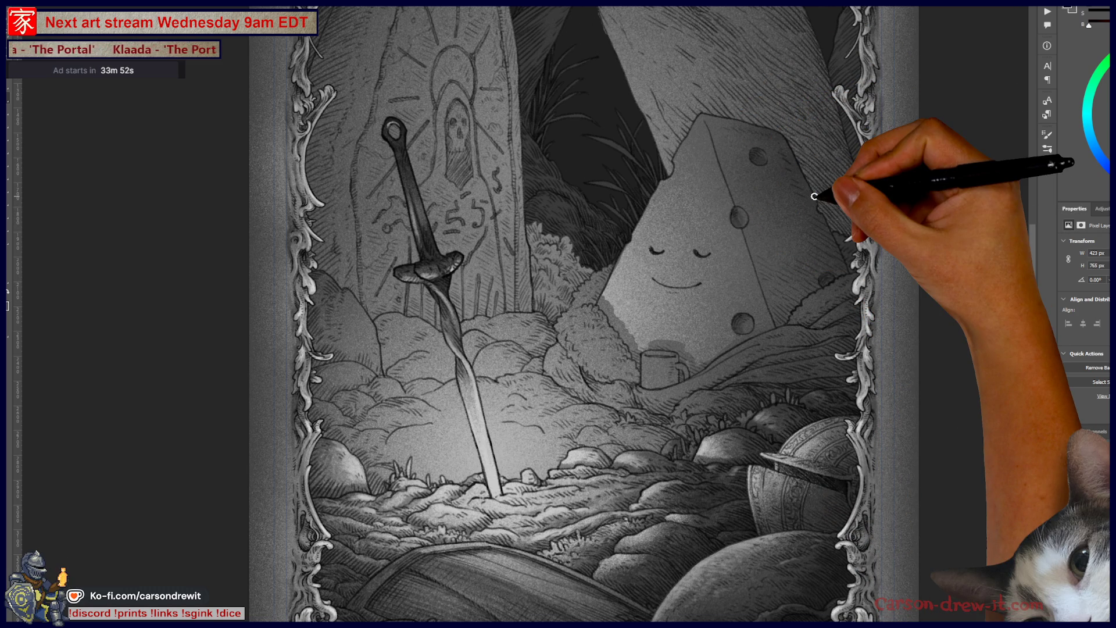
{"action": "mouse_move", "coordinate": [651, 269]}
{"action": "left_mouse_down"}
{"action": "mouse_move", "coordinate": [664, 283]}
{"action": "mouse_move", "coordinate": [702, 280]}
{"action": "left_mouse_up"}
{"action": "left_click_drag", "start_coordinate": [694, 251], "coordinate": [710, 254]}
{"action": "left_click_drag", "start_coordinate": [738, 215], "coordinate": [741, 221]}
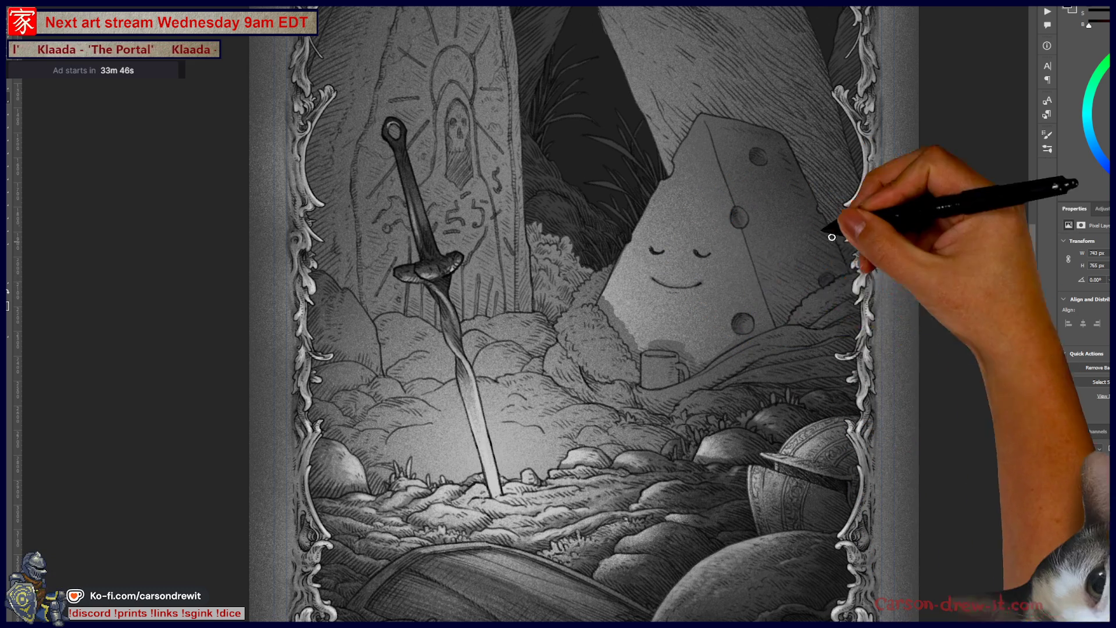
Touch up the bush-cheese edge and ink strokes along the cheese's lower-right edge
{"action": "mouse_move", "coordinate": [578, 270]}
{"action": "left_mouse_down"}
{"action": "mouse_move", "coordinate": [601, 317]}
{"action": "mouse_move", "coordinate": [591, 305]}
{"action": "mouse_move", "coordinate": [608, 314]}
{"action": "mouse_move", "coordinate": [605, 299]}
{"action": "mouse_move", "coordinate": [621, 319]}
{"action": "mouse_move", "coordinate": [621, 347]}
{"action": "mouse_move", "coordinate": [653, 361]}
{"action": "mouse_move", "coordinate": [646, 353]}
{"action": "mouse_move", "coordinate": [678, 351]}
{"action": "mouse_move", "coordinate": [677, 383]}
{"action": "mouse_move", "coordinate": [685, 362]}
{"action": "left_mouse_up"}
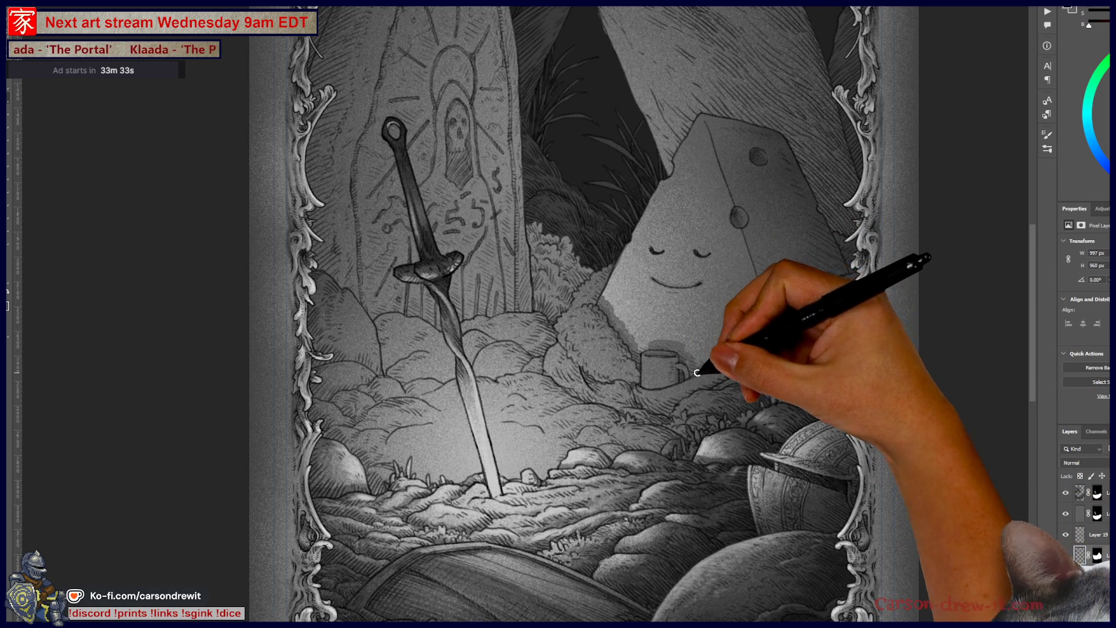
{"action": "left_click_drag", "start_coordinate": [770, 345], "coordinate": [847, 349]}
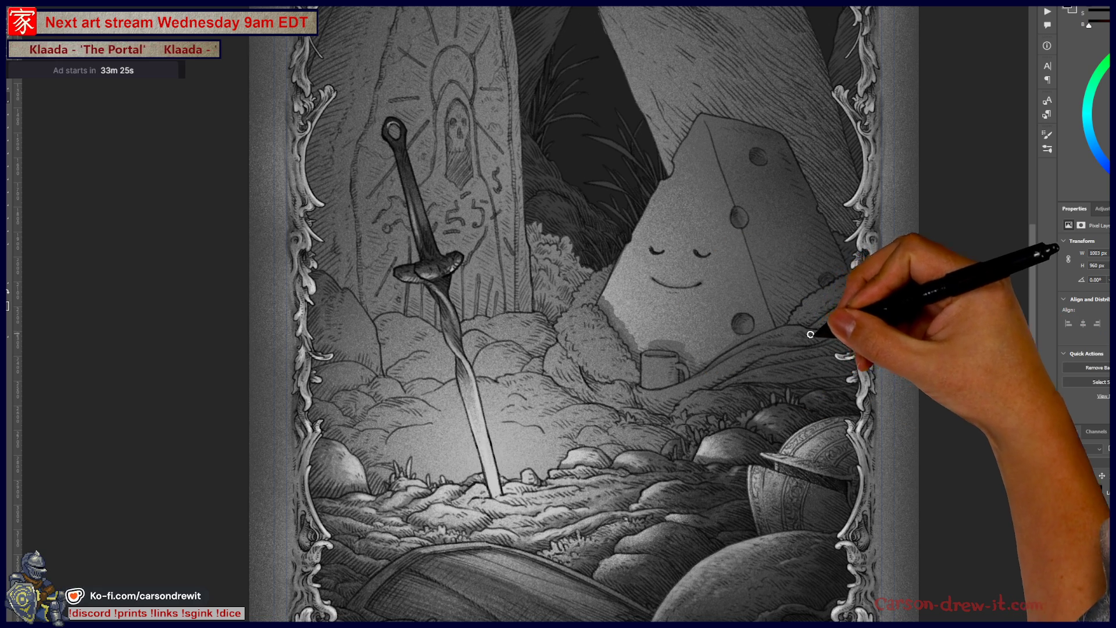
{"action": "left_click_drag", "start_coordinate": [822, 319], "coordinate": [793, 317]}
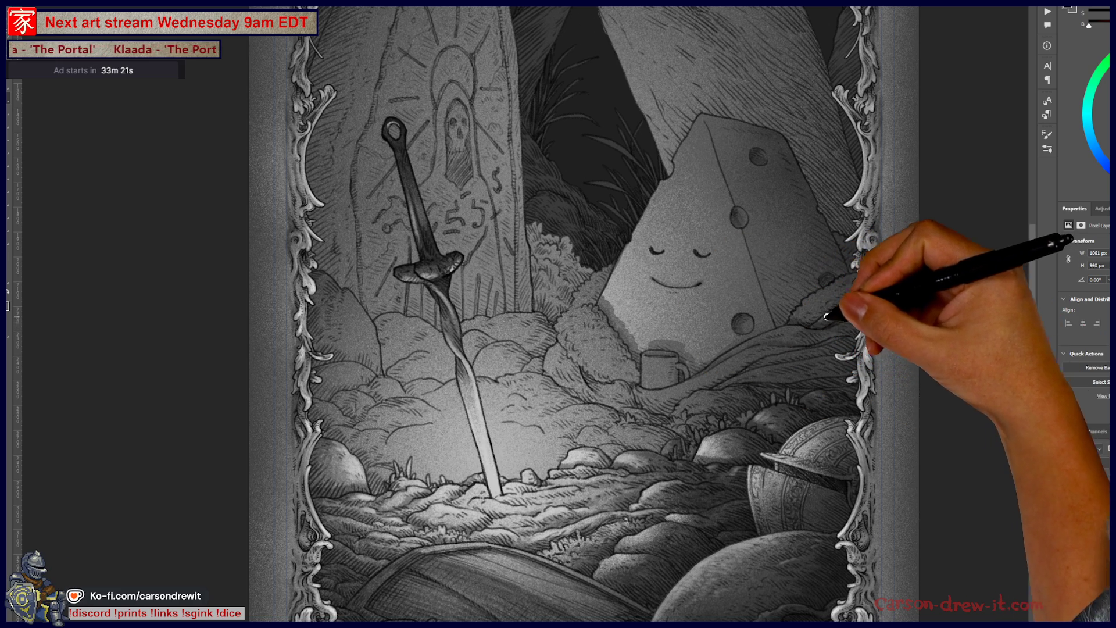
{"action": "mouse_move", "coordinate": [872, 294]}
{"action": "left_mouse_down"}
{"action": "mouse_move", "coordinate": [820, 326]}
{"action": "mouse_move", "coordinate": [830, 338]}
{"action": "left_mouse_up"}
{"action": "key", "text": "F7"}
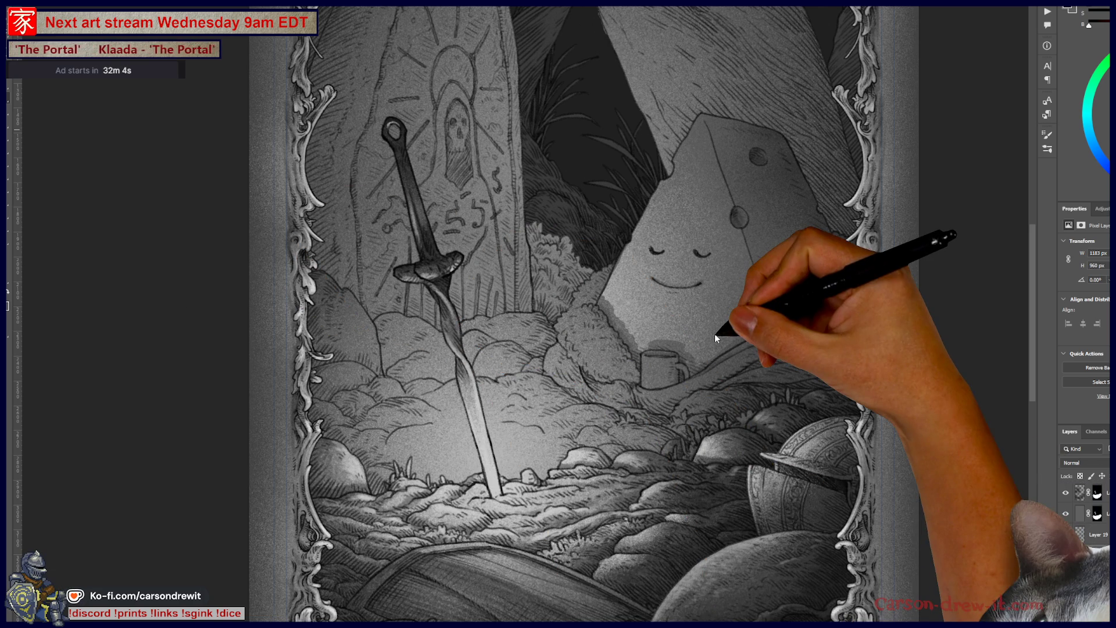
Draw the cheese's second closed eye and hatch shadow along its lower-right edge
{"action": "left_click_drag", "start_coordinate": [695, 251], "coordinate": [710, 254]}
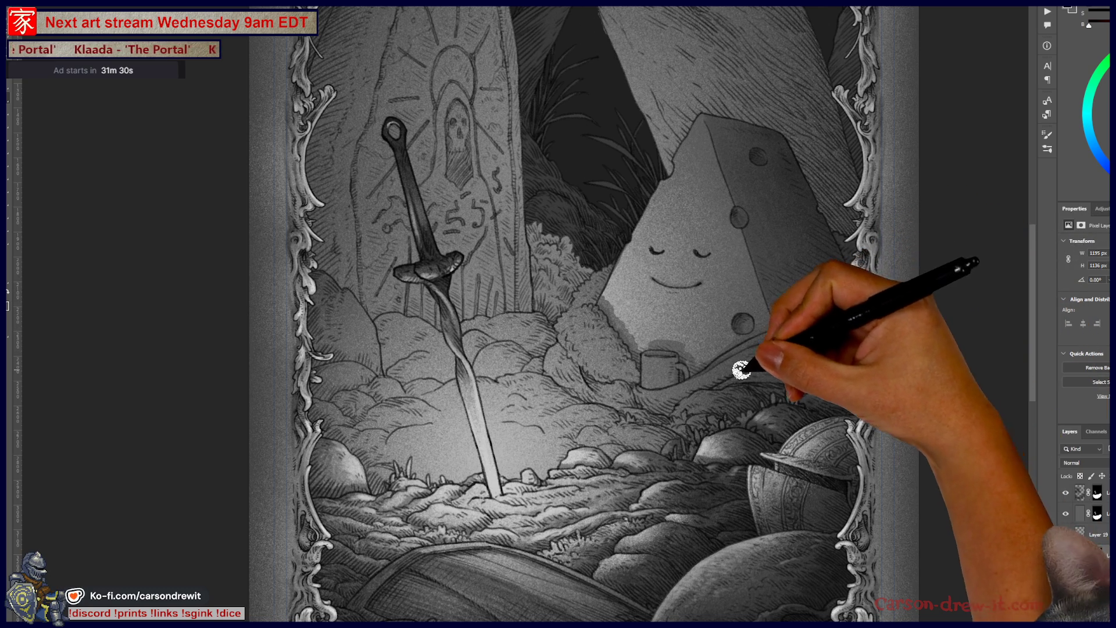
{"action": "mouse_move", "coordinate": [811, 357]}
{"action": "left_mouse_down"}
{"action": "mouse_move", "coordinate": [714, 382]}
{"action": "mouse_move", "coordinate": [797, 366]}
{"action": "mouse_move", "coordinate": [818, 374]}
{"action": "mouse_move", "coordinate": [787, 386]}
{"action": "mouse_move", "coordinate": [867, 381]}
{"action": "left_mouse_up"}
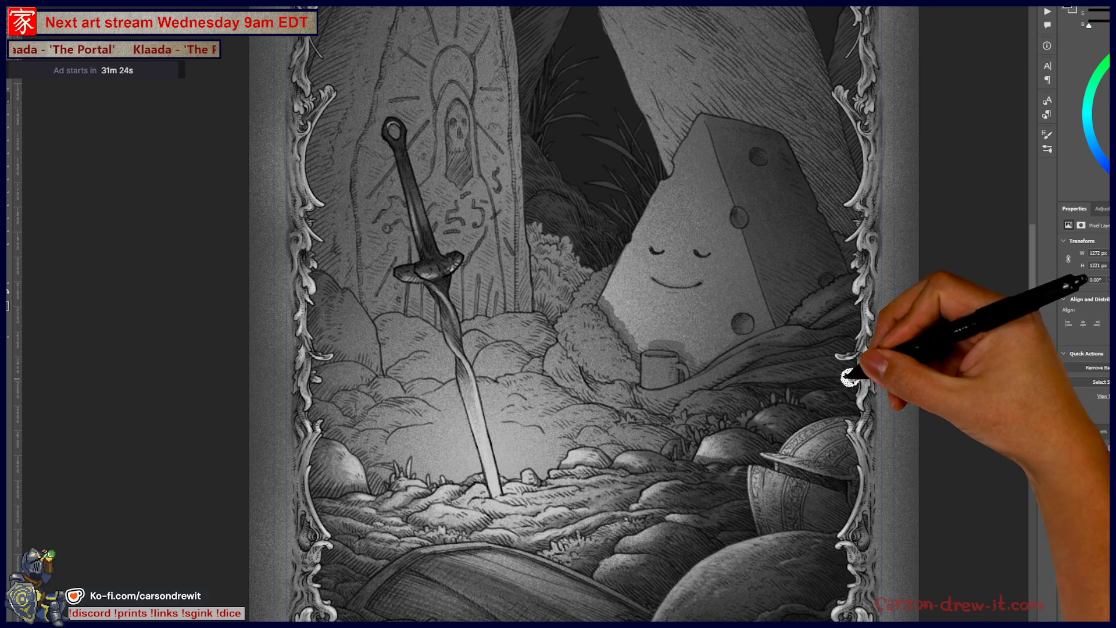
{"action": "mouse_move", "coordinate": [750, 392]}
{"action": "left_mouse_down"}
{"action": "mouse_move", "coordinate": [720, 391]}
{"action": "mouse_move", "coordinate": [736, 392]}
{"action": "left_mouse_up"}
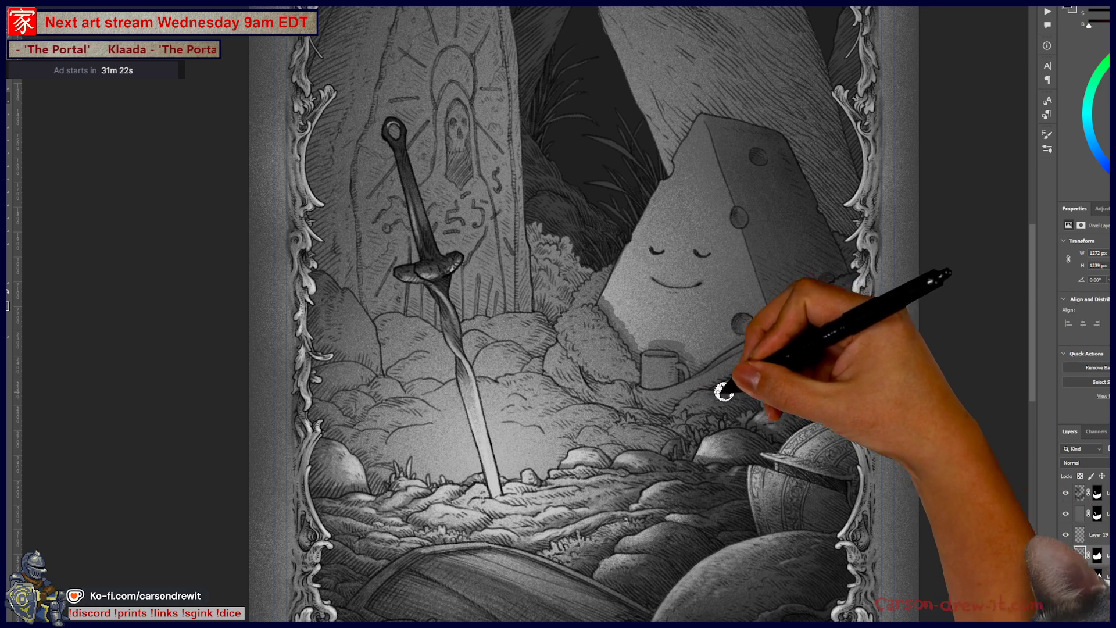
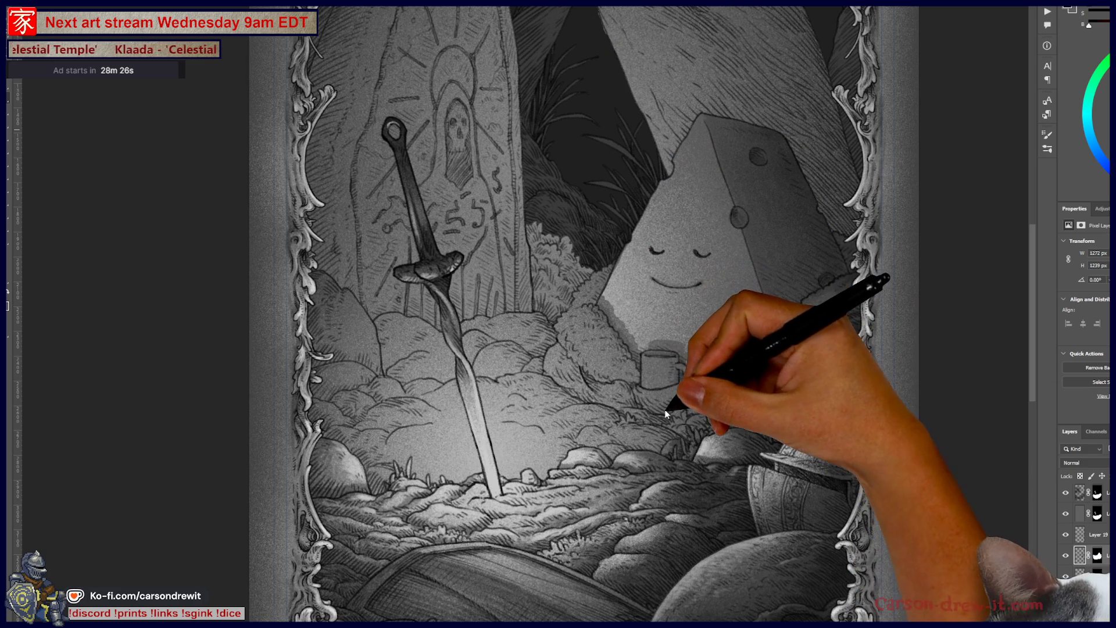
Paint soft light strokes over the rocks along the die's lower-left edge and beside the mug
{"action": "mouse_move", "coordinate": [639, 419]}
{"action": "left_mouse_down"}
{"action": "mouse_move", "coordinate": [688, 398]}
{"action": "mouse_move", "coordinate": [658, 403]}
{"action": "left_mouse_up"}
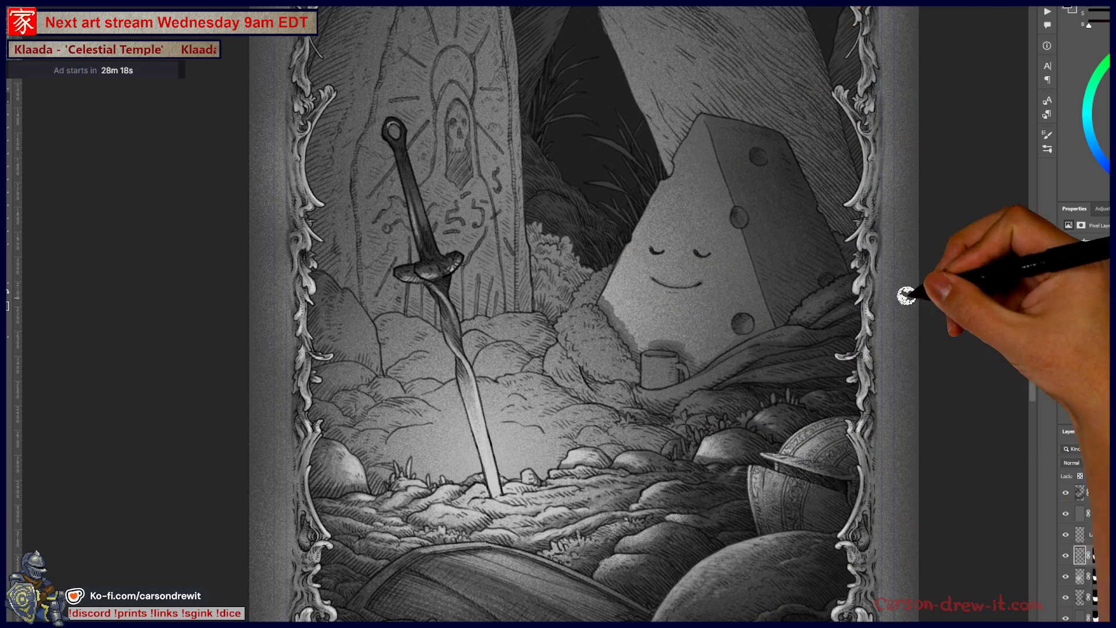
{"action": "mouse_move", "coordinate": [593, 269]}
{"action": "left_mouse_down"}
{"action": "mouse_move", "coordinate": [606, 267]}
{"action": "mouse_move", "coordinate": [594, 294]}
{"action": "mouse_move", "coordinate": [577, 278]}
{"action": "mouse_move", "coordinate": [553, 316]}
{"action": "mouse_move", "coordinate": [588, 296]}
{"action": "mouse_move", "coordinate": [608, 319]}
{"action": "left_mouse_up"}
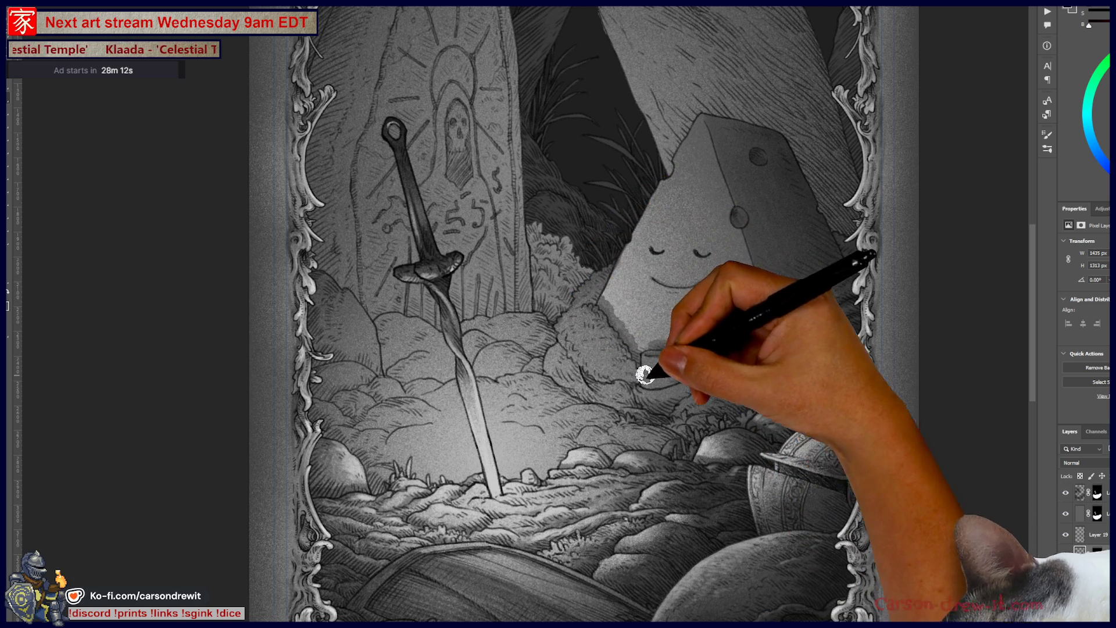
{"action": "mouse_move", "coordinate": [688, 442]}
{"action": "left_mouse_down"}
{"action": "mouse_move", "coordinate": [656, 428]}
{"action": "mouse_move", "coordinate": [643, 406]}
{"action": "left_mouse_up"}
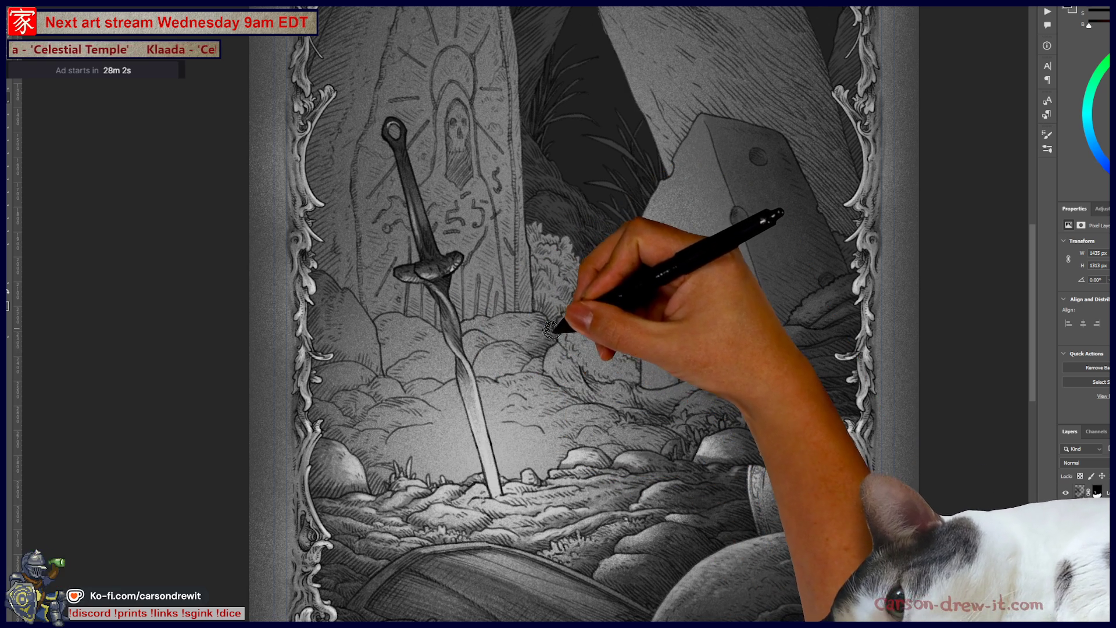
{"action": "left_click_drag", "start_coordinate": [549, 332], "coordinate": [568, 294]}
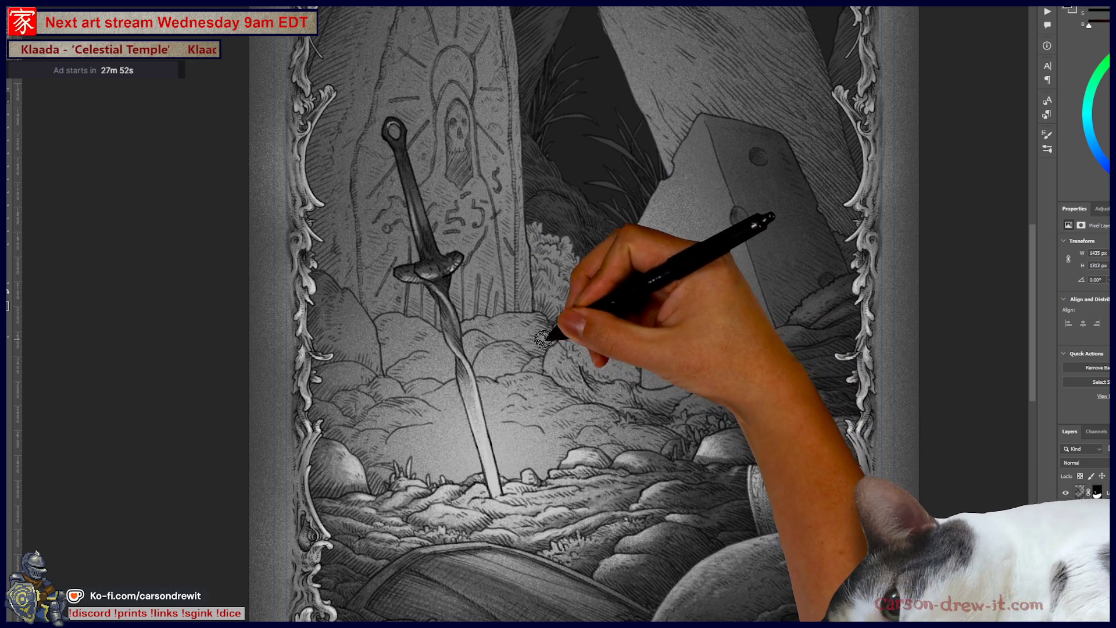
Extend the soft light toward the rune stone, the bushes behind the sword, and the sword's rocks
{"action": "left_click_drag", "start_coordinate": [486, 149], "coordinate": [472, 137]}
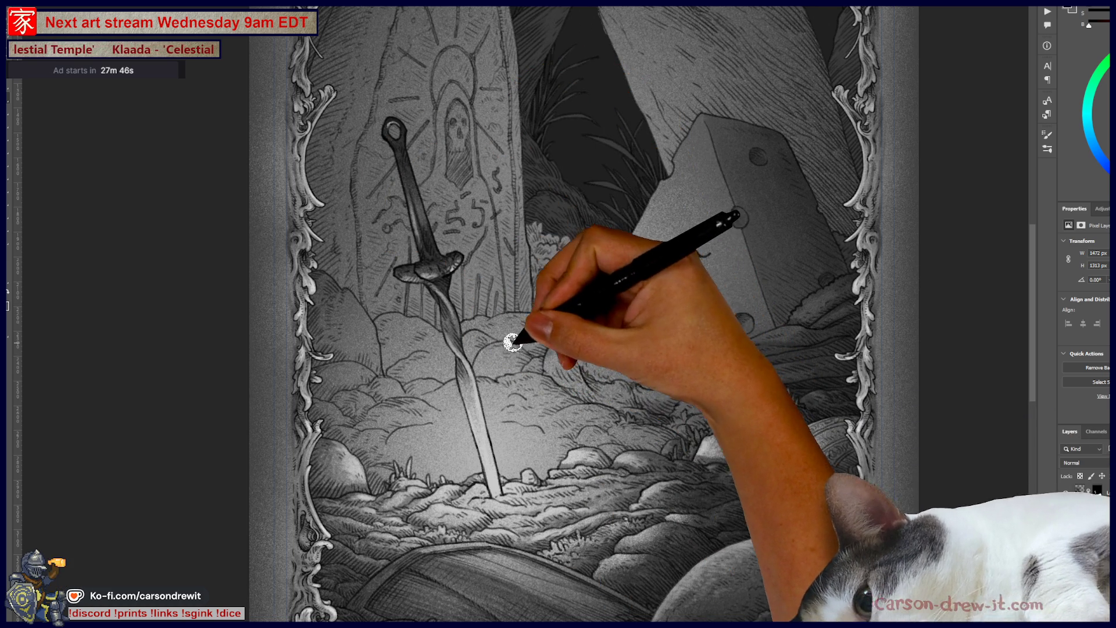
{"action": "left_click_drag", "start_coordinate": [511, 341], "coordinate": [511, 382]}
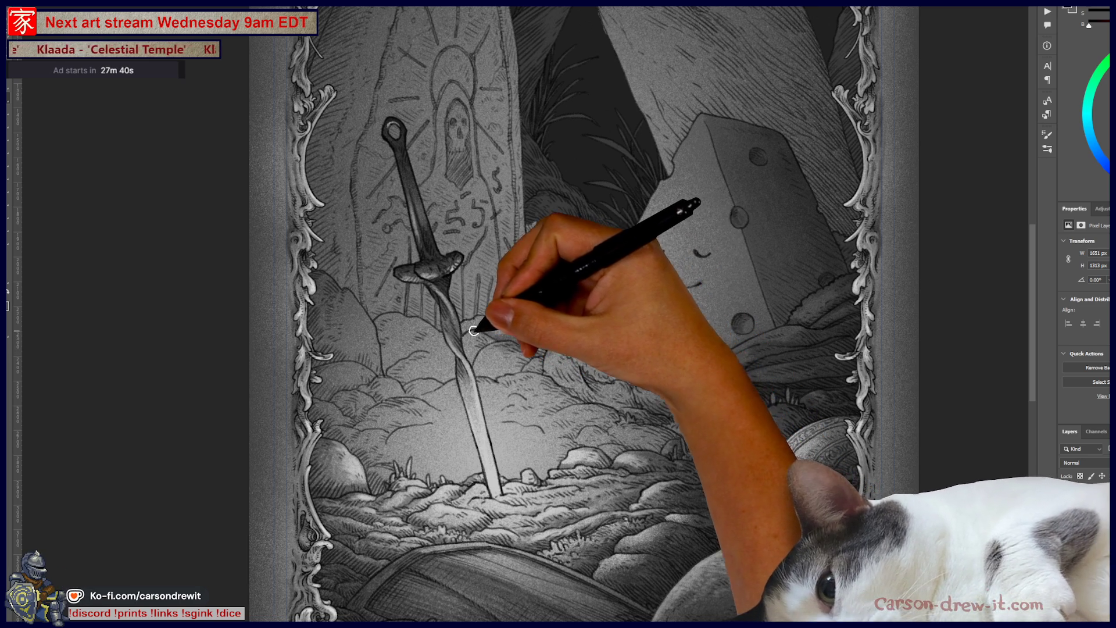
{"action": "left_click_drag", "start_coordinate": [474, 330], "coordinate": [419, 402]}
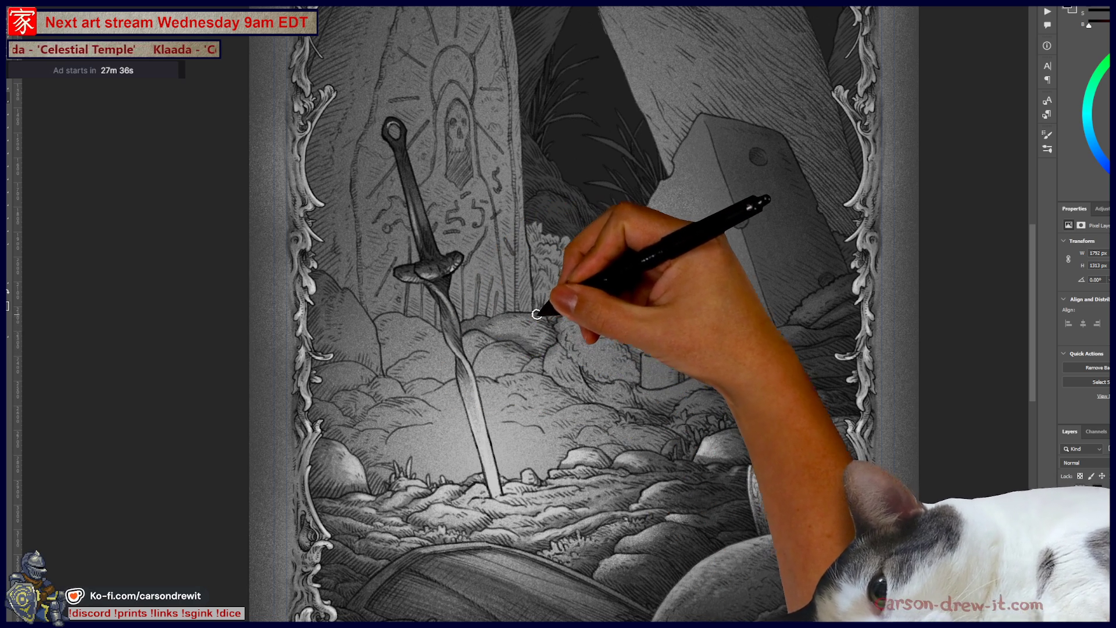
{"action": "mouse_move", "coordinate": [499, 357]}
{"action": "left_mouse_down"}
{"action": "mouse_move", "coordinate": [411, 316]}
{"action": "mouse_move", "coordinate": [442, 317]}
{"action": "mouse_move", "coordinate": [448, 329]}
{"action": "mouse_move", "coordinate": [418, 333]}
{"action": "left_mouse_up"}
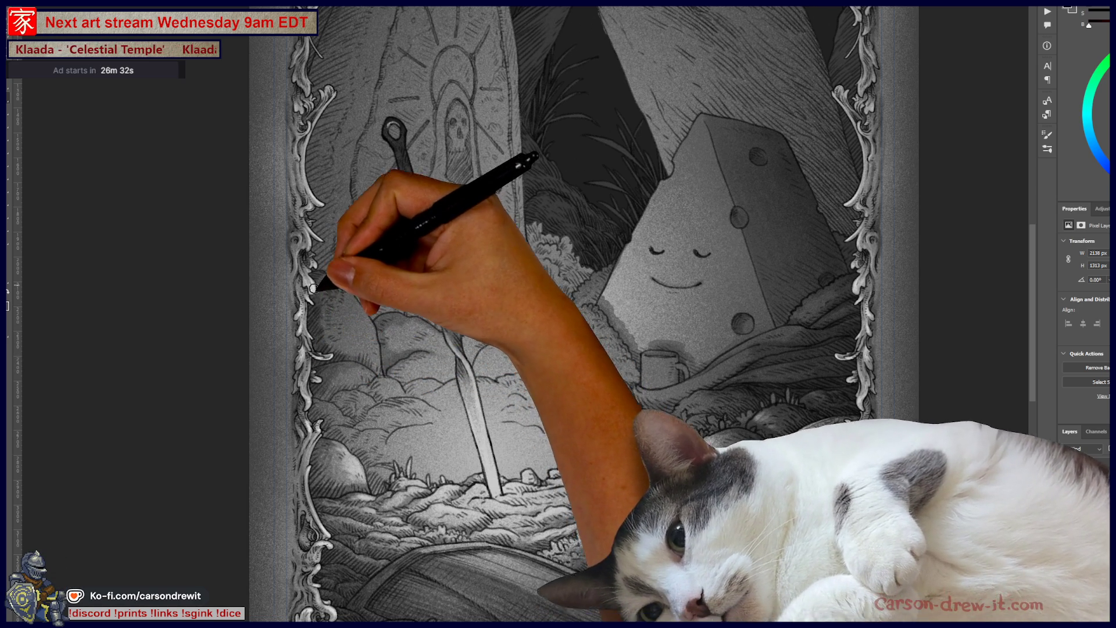
Brush light onto the rocks near the left frame edge and bring back the die's smiling face
{"action": "left_click_drag", "start_coordinate": [324, 268], "coordinate": [356, 287]}
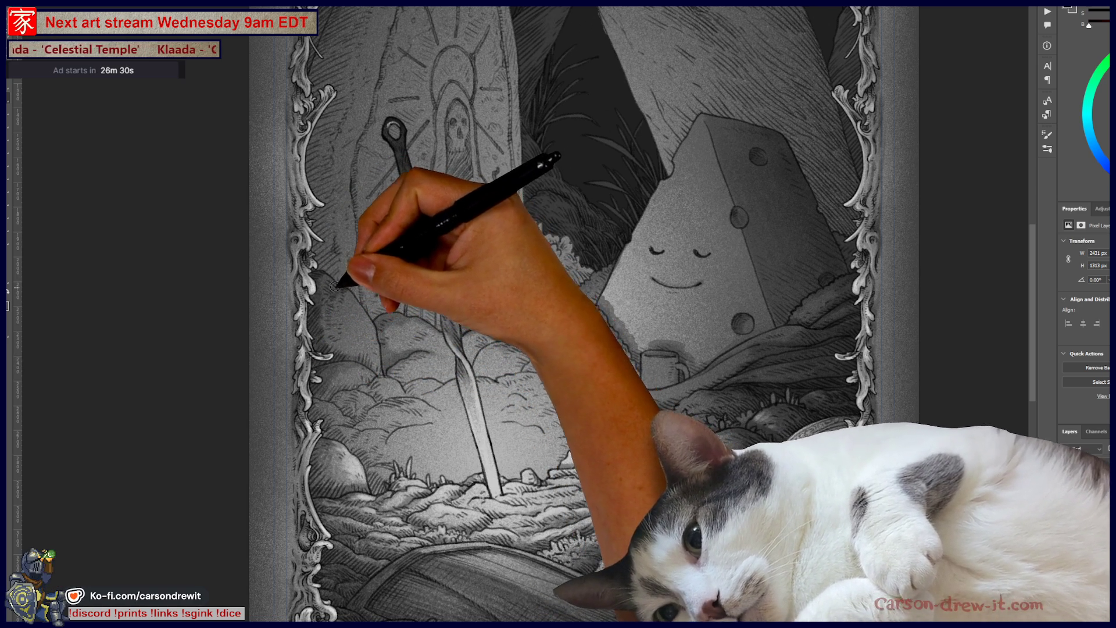
{"action": "mouse_move", "coordinate": [507, 375]}
{"action": "left_mouse_down"}
{"action": "mouse_move", "coordinate": [553, 374]}
{"action": "mouse_move", "coordinate": [584, 401]}
{"action": "left_mouse_up"}
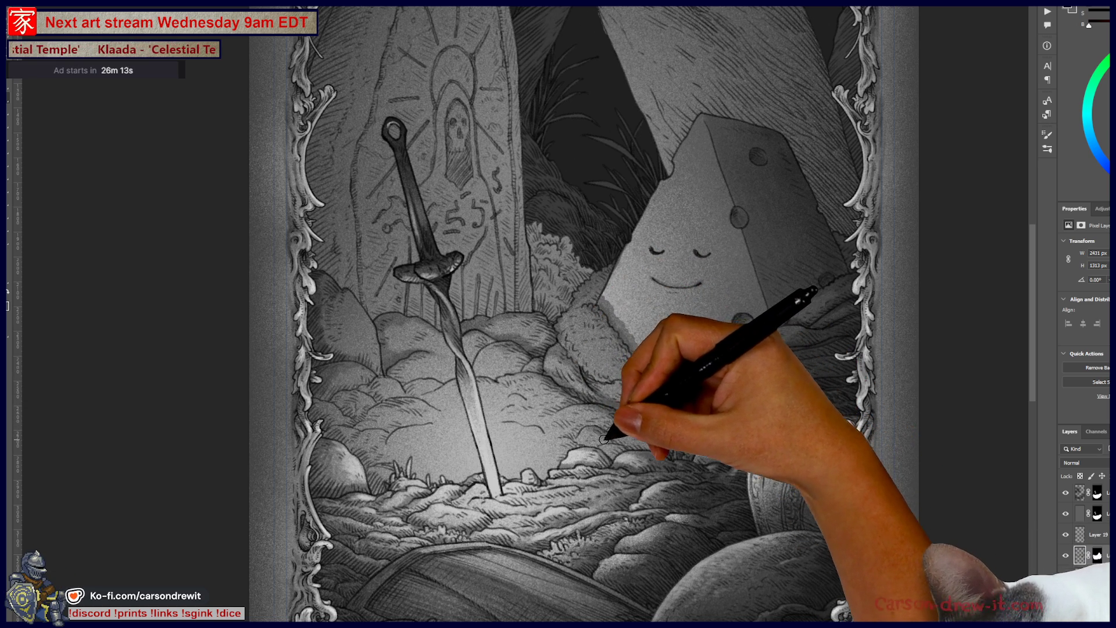
Paint a short, low-opacity light stroke over the rocks just below the die
{"action": "left_click_drag", "start_coordinate": [622, 438], "coordinate": [602, 425]}
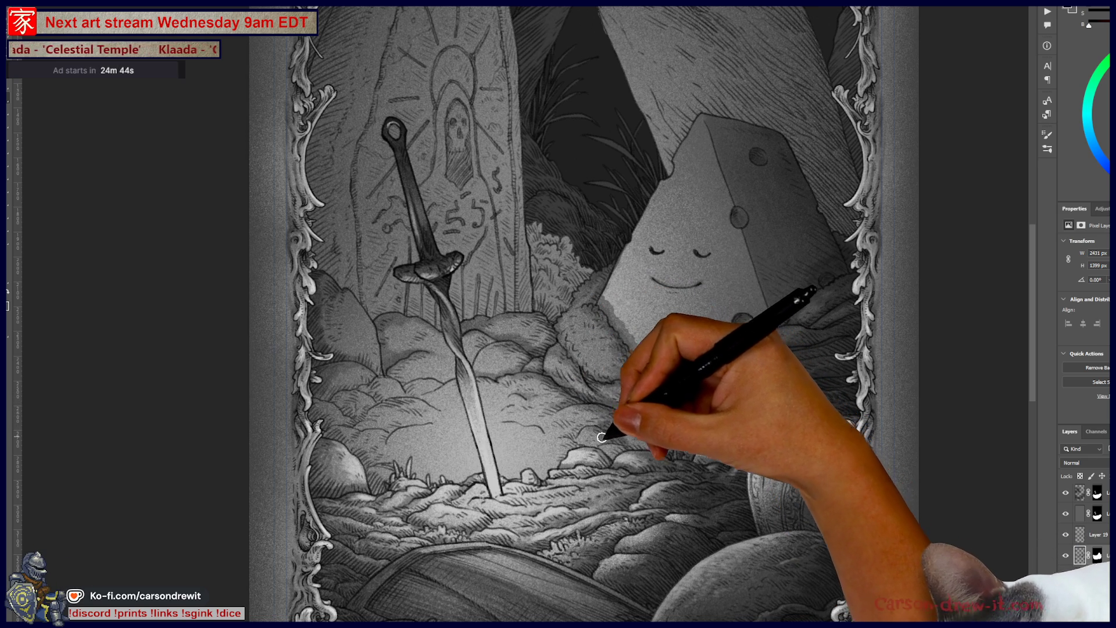
Brush a faint horizontal light stroke across the ground right of the sword
{"action": "left_click_drag", "start_coordinate": [626, 448], "coordinate": [657, 448]}
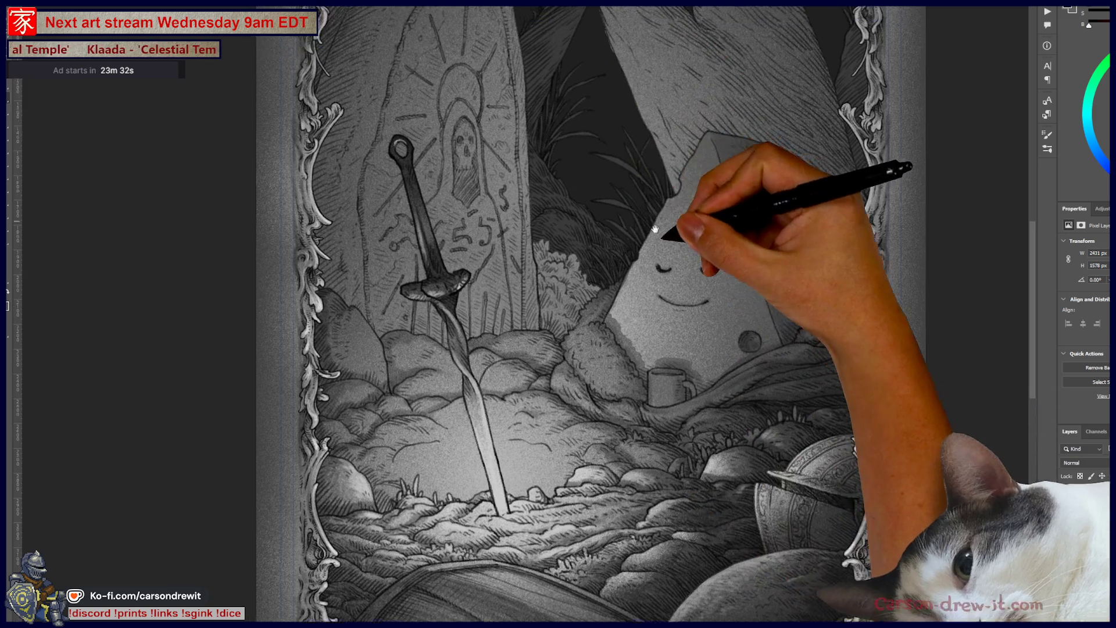
Copy the mask onto the current layer, then undo it to restore the die block's full brightness
{"action": "left_click_drag", "start_coordinate": [654, 220], "coordinate": [771, 342]}
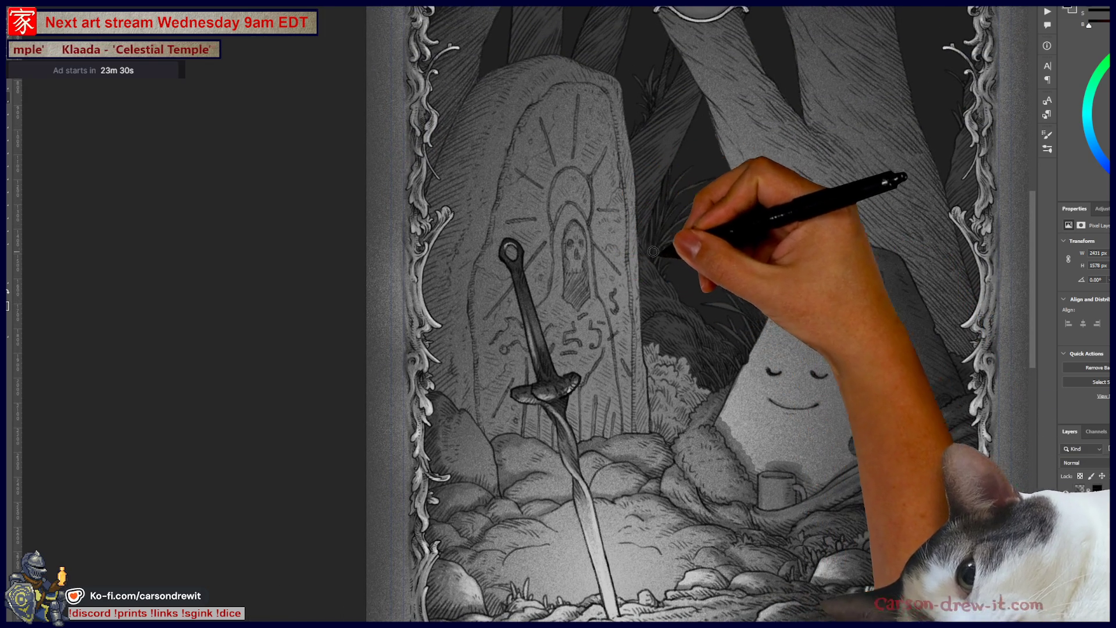
{"action": "left_click_drag", "start_coordinate": [859, 462], "coordinate": [819, 412]}
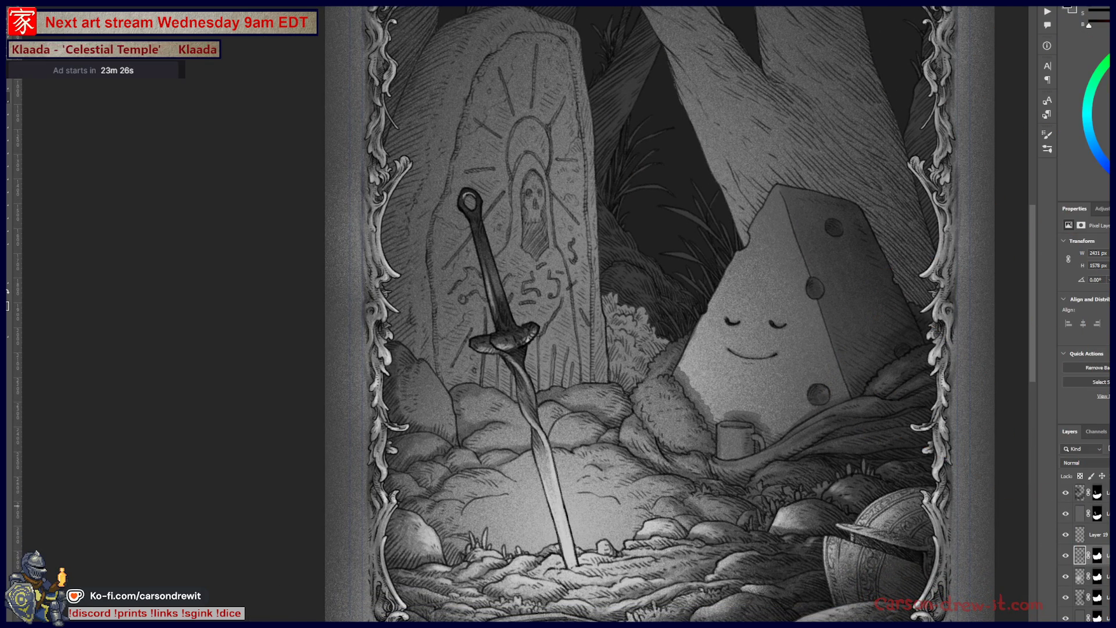
{"action": "left_click_drag", "start_coordinate": [1101, 559], "coordinate": [1098, 556]}
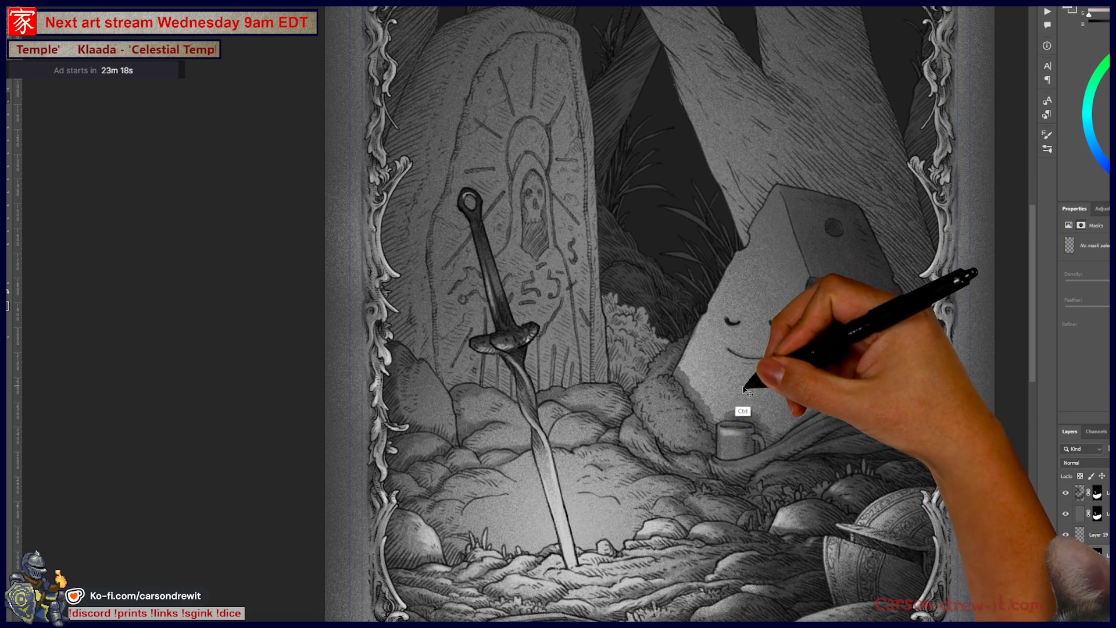
{"action": "key", "text": "ctrl"}
{"action": "key", "text": "ctrl+z"}
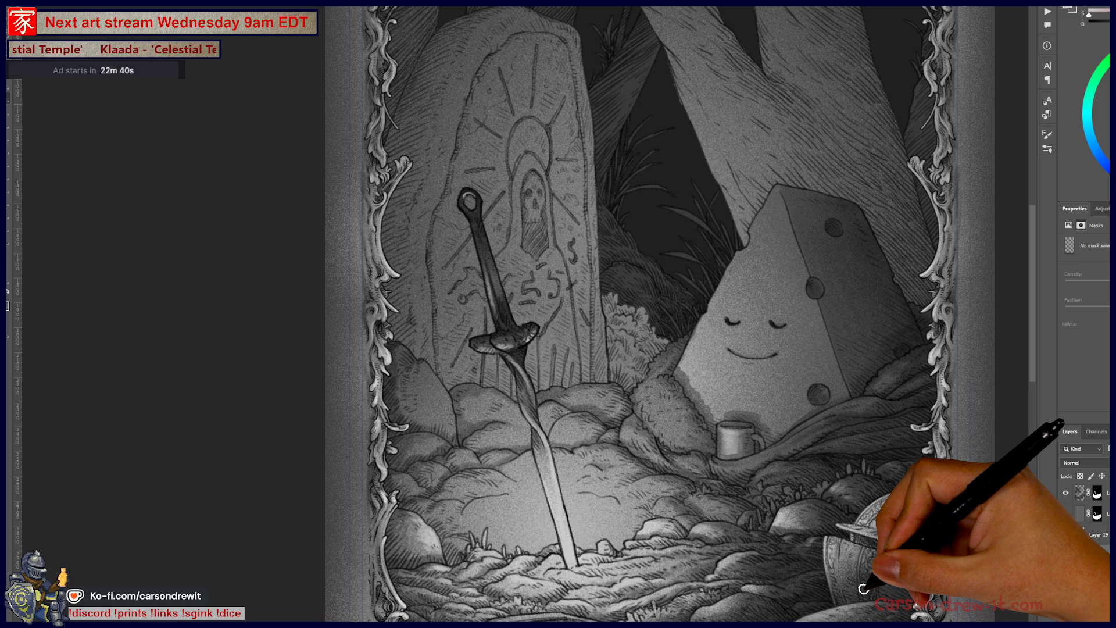
Paint a bright highlight along the handle of the mug beside the die
{"action": "scroll", "coordinate": [727, 503], "scroll_direction": "up", "scroll_amount": 2}
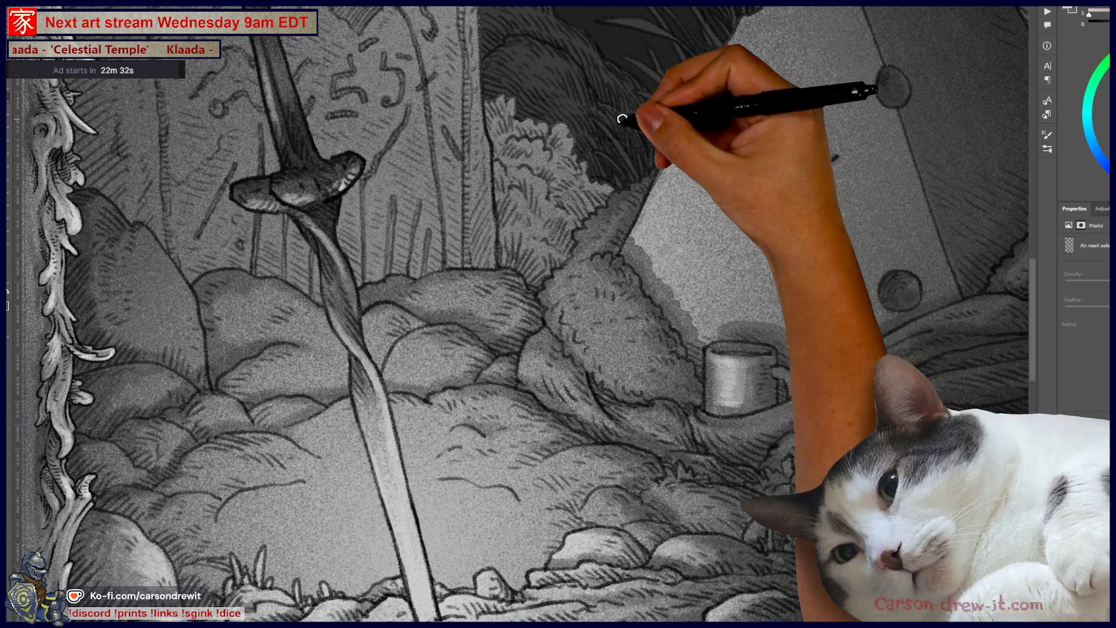
{"action": "left_click_drag", "start_coordinate": [773, 370], "coordinate": [794, 396]}
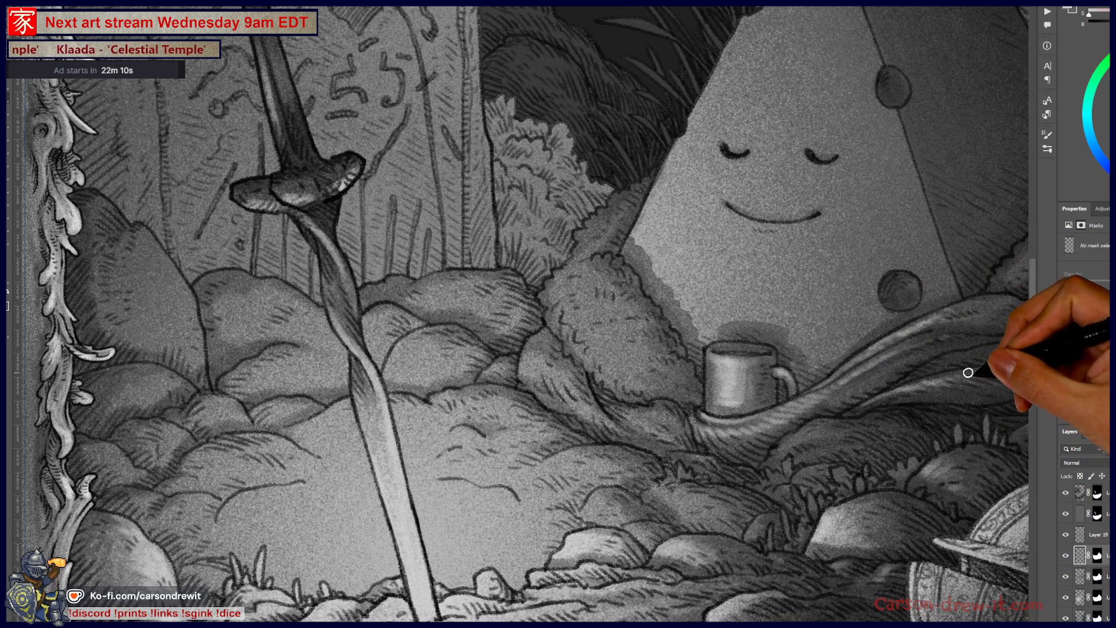
{"action": "left_click_drag", "start_coordinate": [1010, 373], "coordinate": [841, 432]}
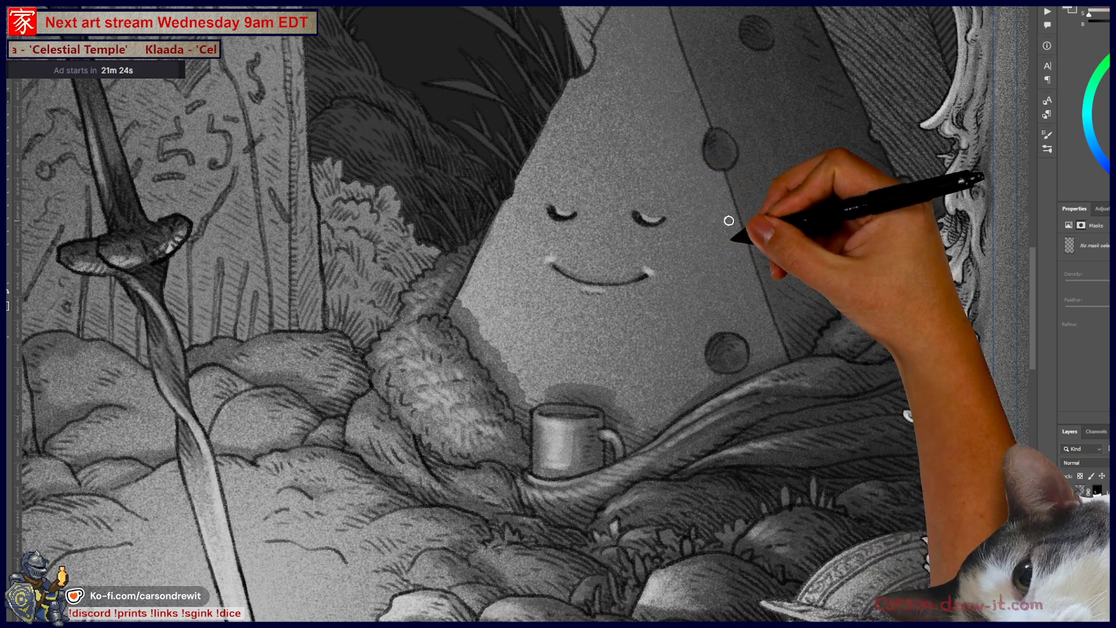
Frame the die's smiling face and upper part, briefly switching to the Move tool with Ctrl
{"action": "left_click_drag", "start_coordinate": [629, 336], "coordinate": [569, 448]}
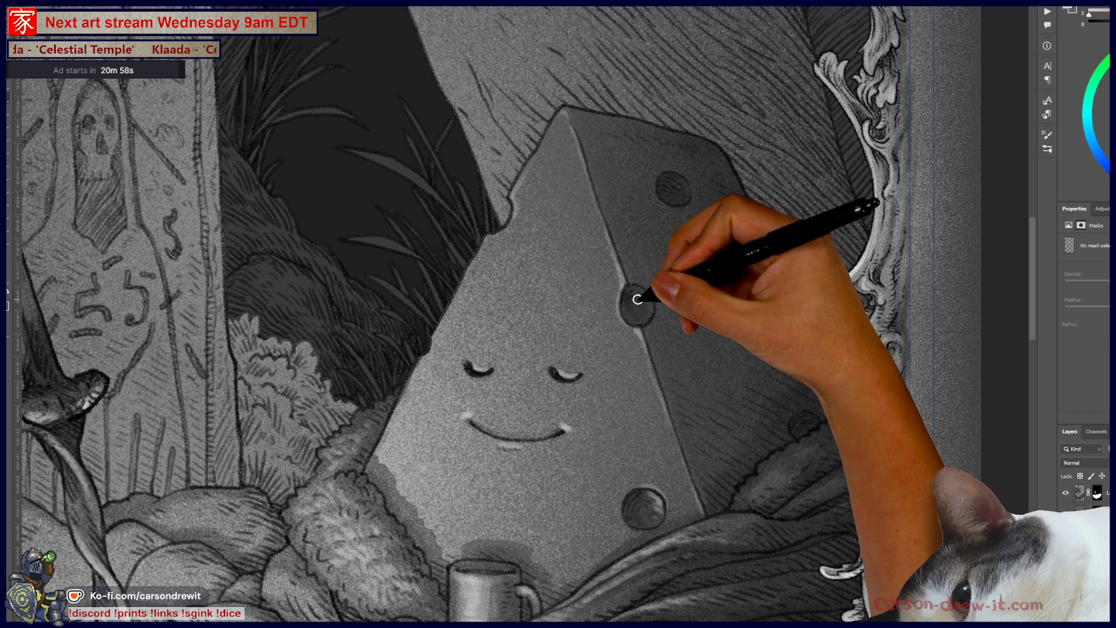
{"action": "left_click_drag", "start_coordinate": [653, 511], "coordinate": [835, 389]}
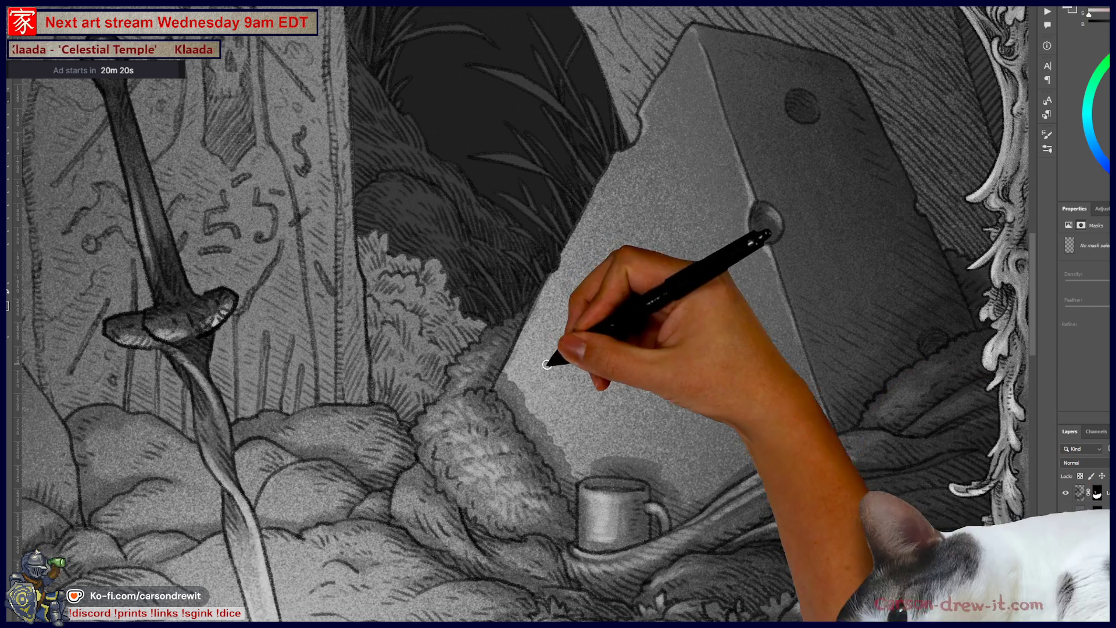
{"action": "key", "text": "ctrl"}
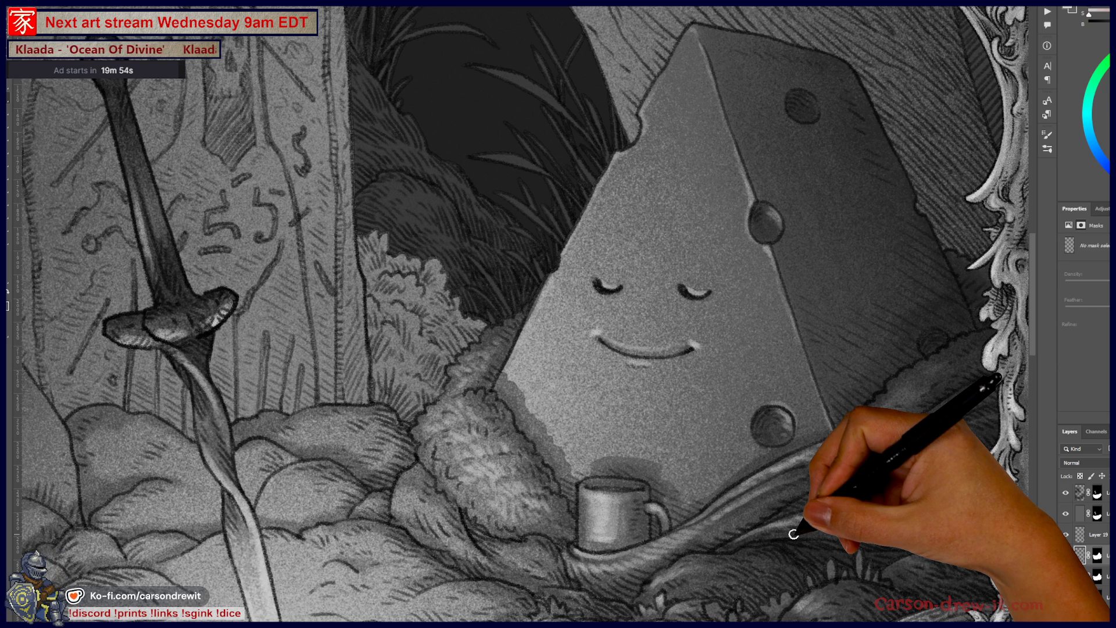
Pan the canvas to bring the die's face and the left side of the scene into view
{"action": "left_click_drag", "start_coordinate": [523, 431], "coordinate": [686, 410]}
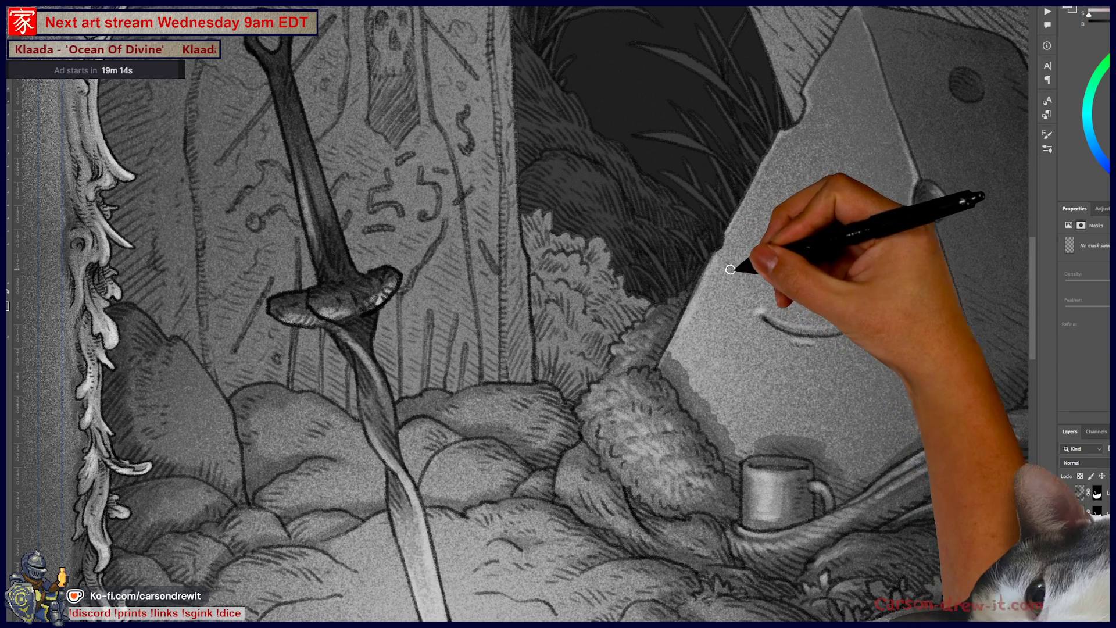
Pan across the left frame, the bushes below the die, the mug and the foreground rocks
{"action": "scroll", "coordinate": [754, 386], "scroll_direction": "down", "scroll_amount": 2}
{"action": "scroll", "coordinate": [754, 387], "scroll_direction": "right", "scroll_amount": 1}
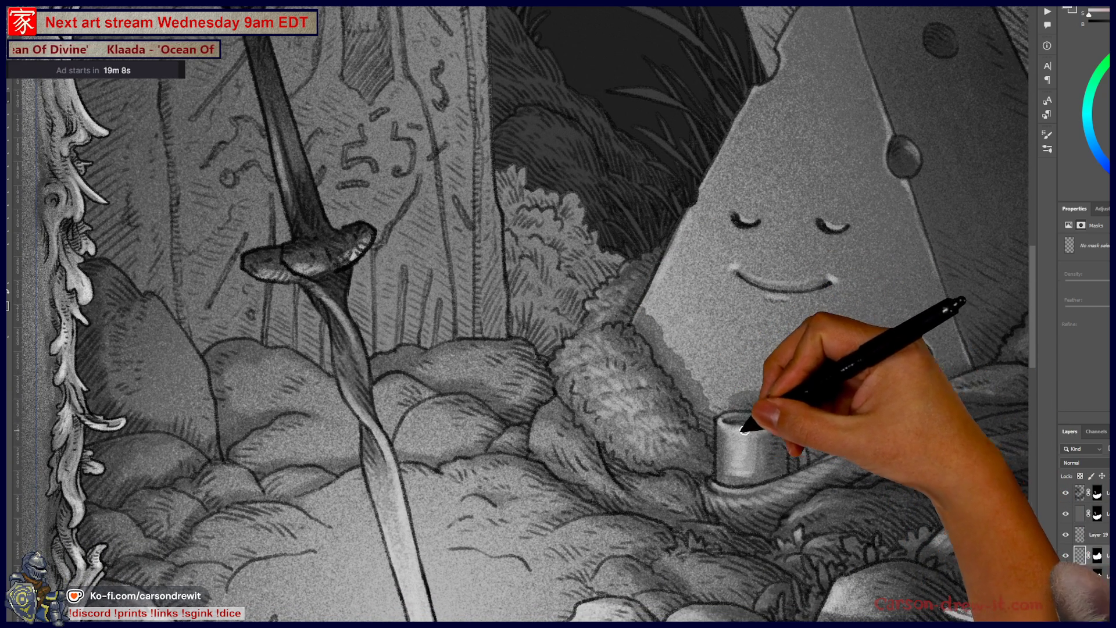
{"action": "mouse_move", "coordinate": [571, 198]}
{"action": "left_mouse_down"}
{"action": "mouse_move", "coordinate": [650, 210]}
{"action": "mouse_move", "coordinate": [652, 125]}
{"action": "left_mouse_up"}
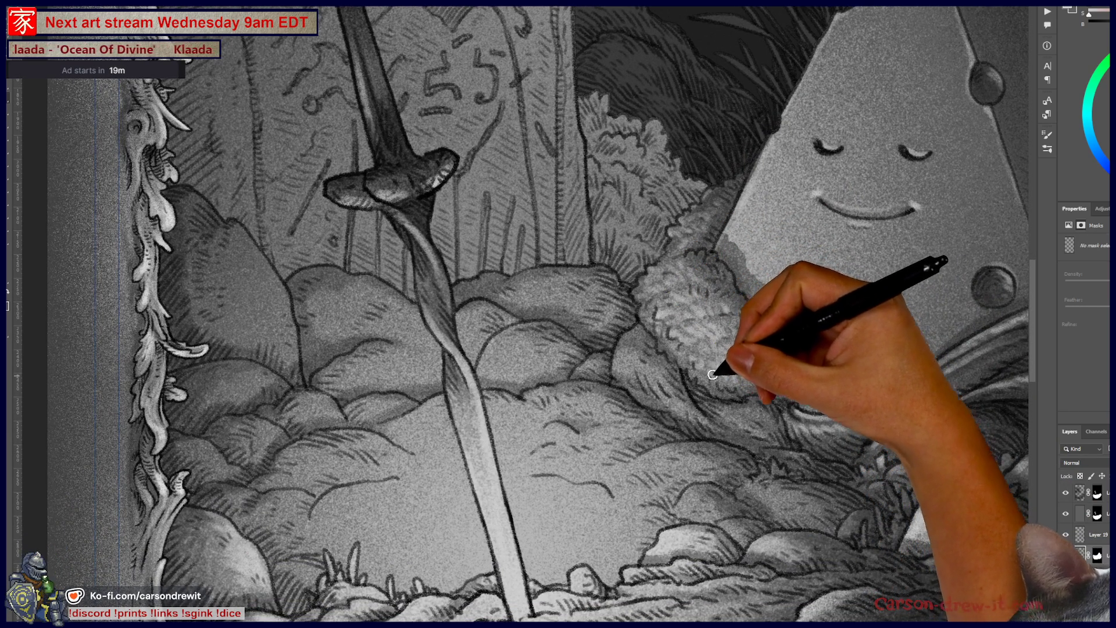
{"action": "left_click_drag", "start_coordinate": [753, 391], "coordinate": [673, 442]}
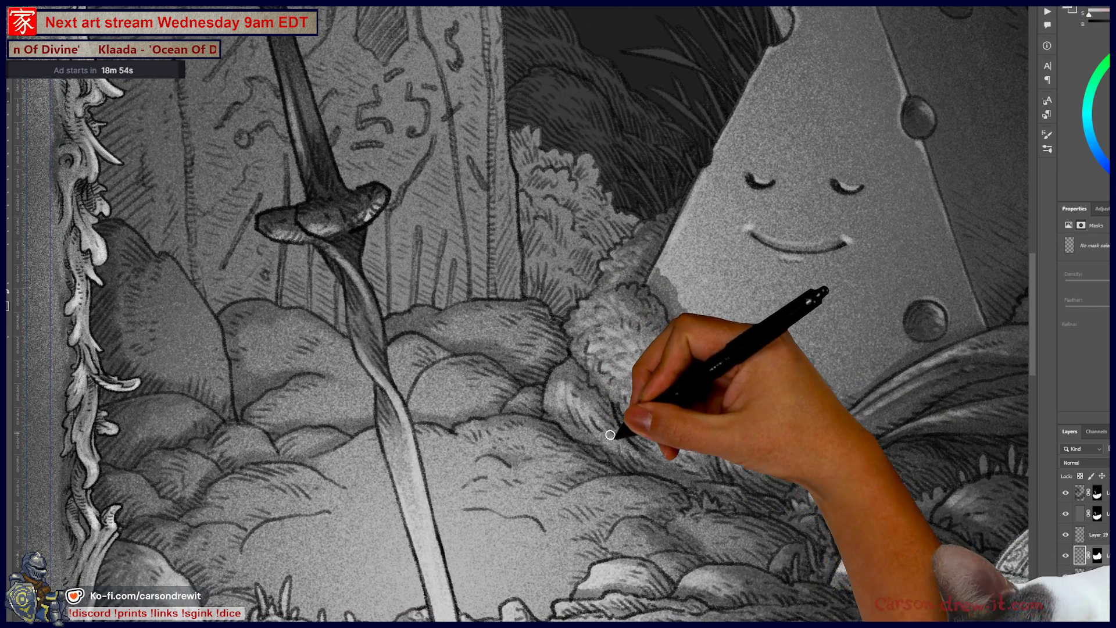
{"action": "left_click_drag", "start_coordinate": [748, 486], "coordinate": [578, 528]}
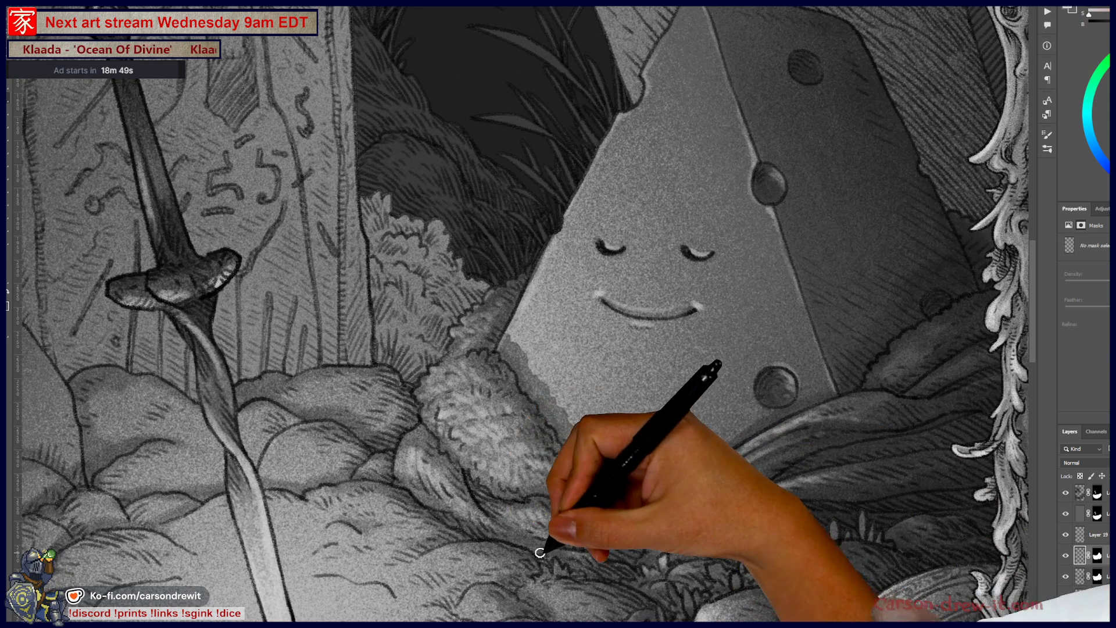
{"action": "left_click_drag", "start_coordinate": [575, 559], "coordinate": [683, 459]}
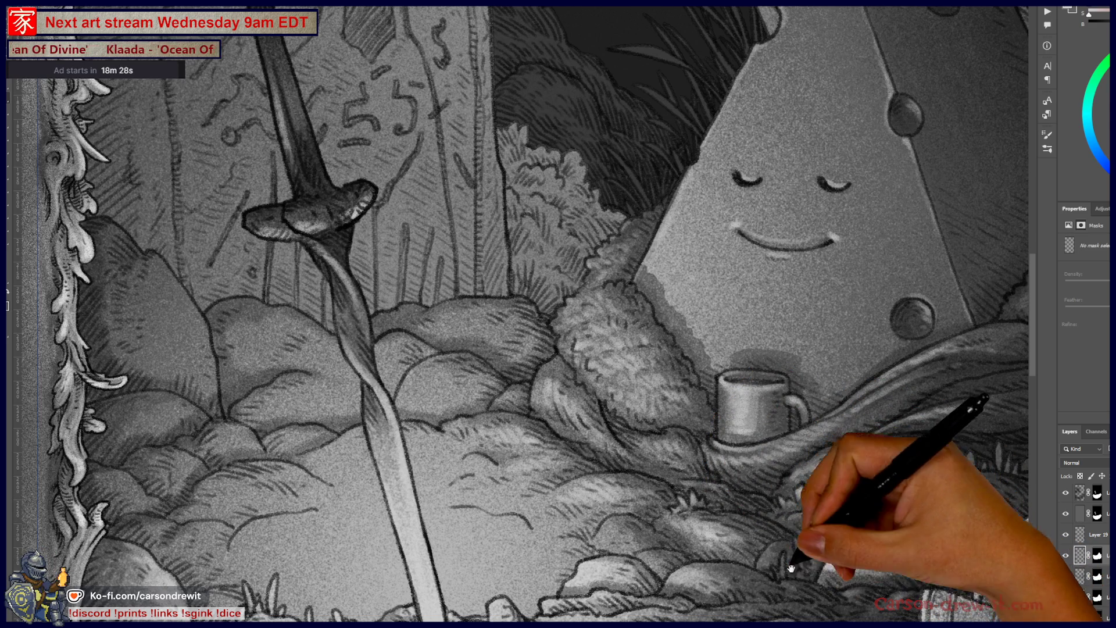
{"action": "left_click_drag", "start_coordinate": [766, 529], "coordinate": [745, 415]}
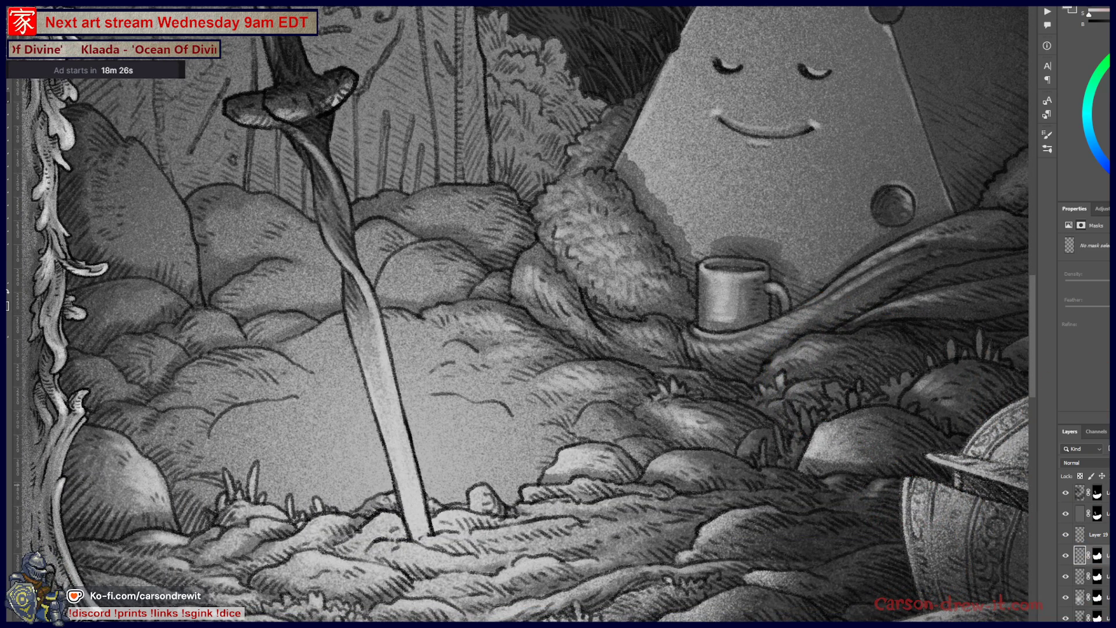
Select a different pixel layer, then zoom out to review the whole framed illustration and zoom back in
{"action": "scroll", "coordinate": [1084, 552], "scroll_direction": "down", "scroll_amount": 1}
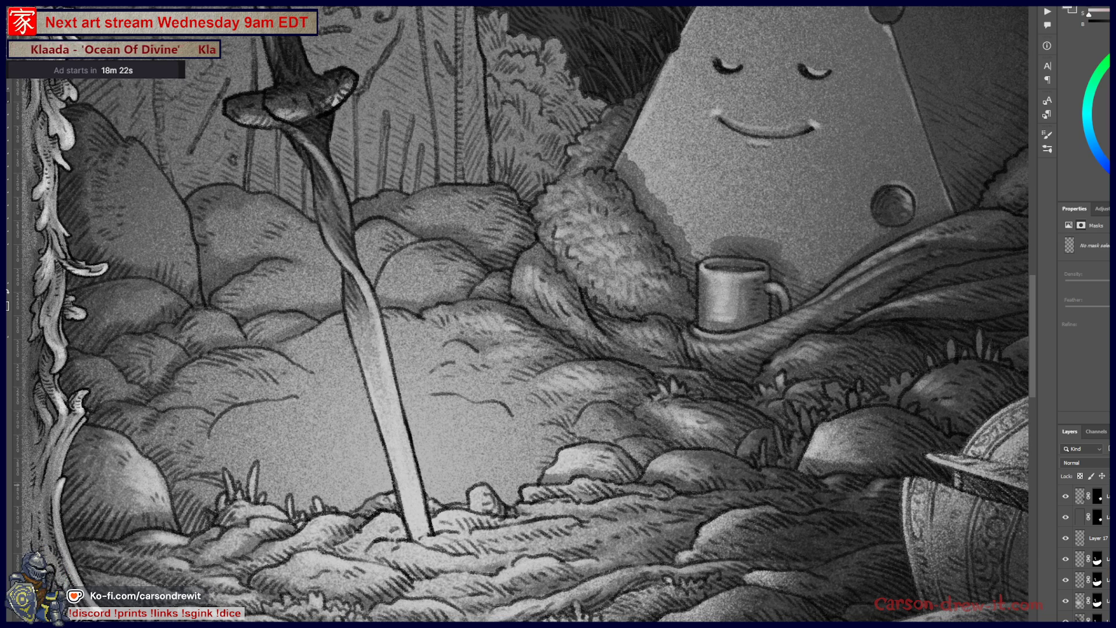
{"action": "left_click", "coordinate": [1080, 538]}
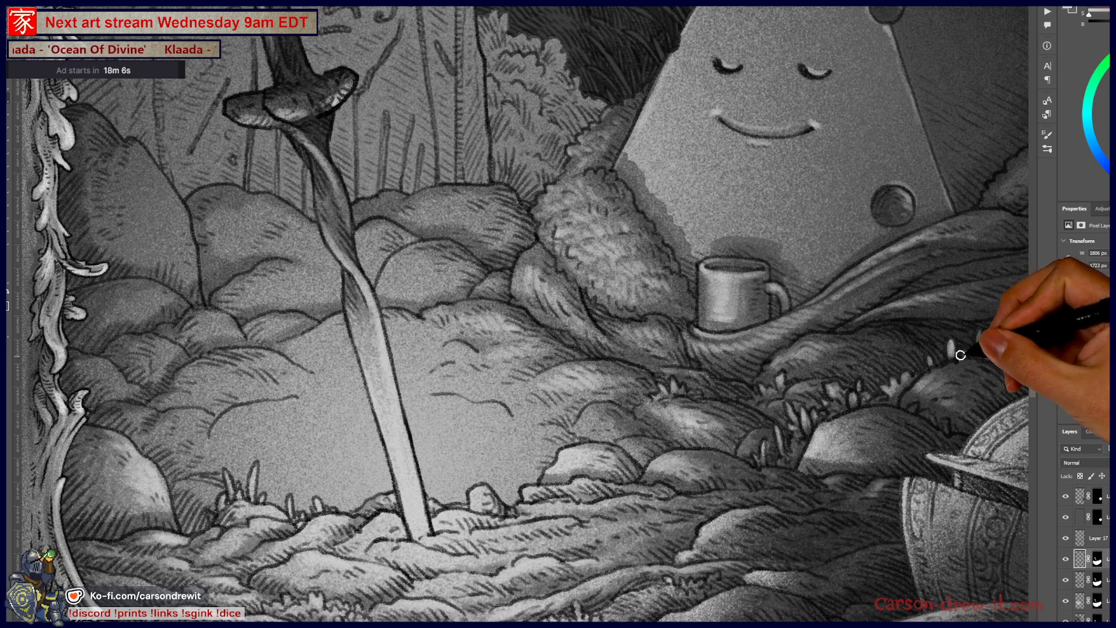
{"action": "mouse_move", "coordinate": [721, 519]}
{"action": "left_mouse_down"}
{"action": "mouse_move", "coordinate": [552, 473]}
{"action": "mouse_move", "coordinate": [553, 429]}
{"action": "mouse_move", "coordinate": [481, 466]}
{"action": "mouse_move", "coordinate": [726, 487]}
{"action": "mouse_move", "coordinate": [707, 483]}
{"action": "left_mouse_up"}
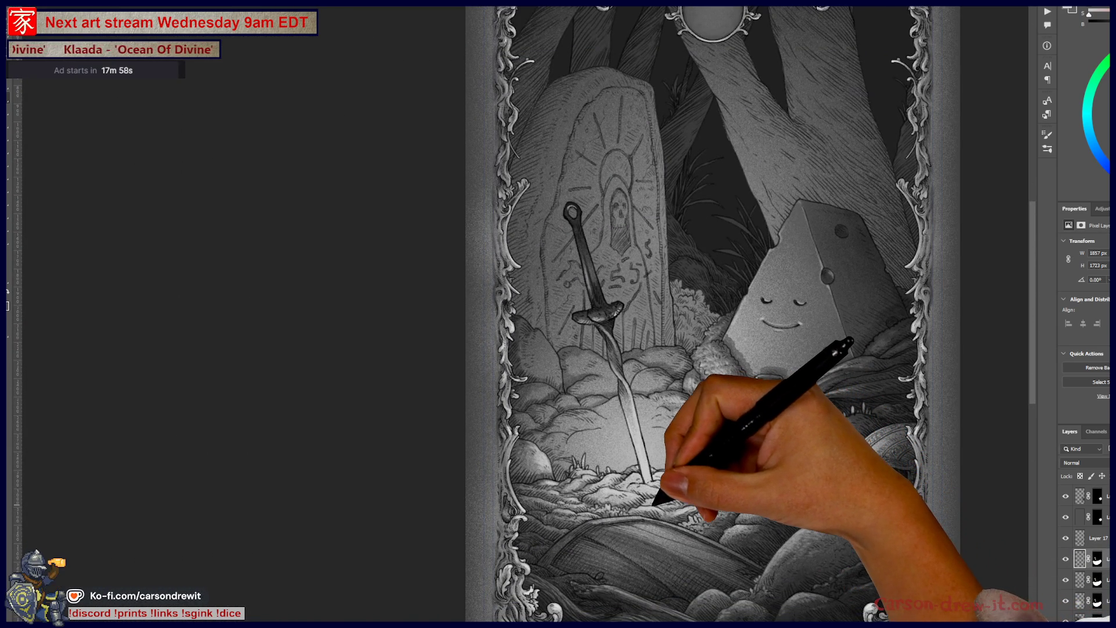
{"action": "scroll", "coordinate": [657, 500], "scroll_direction": "up", "scroll_amount": 1}
{"action": "scroll", "coordinate": [639, 509], "scroll_direction": "up", "scroll_amount": 1}
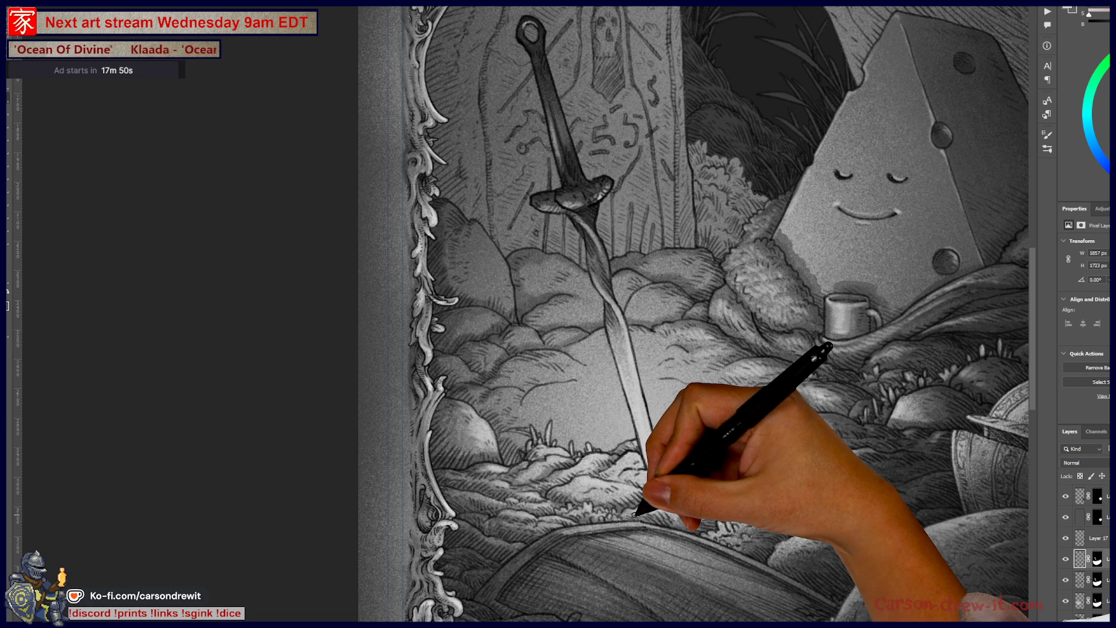
{"action": "scroll", "coordinate": [519, 443], "scroll_direction": "up", "scroll_amount": 2}
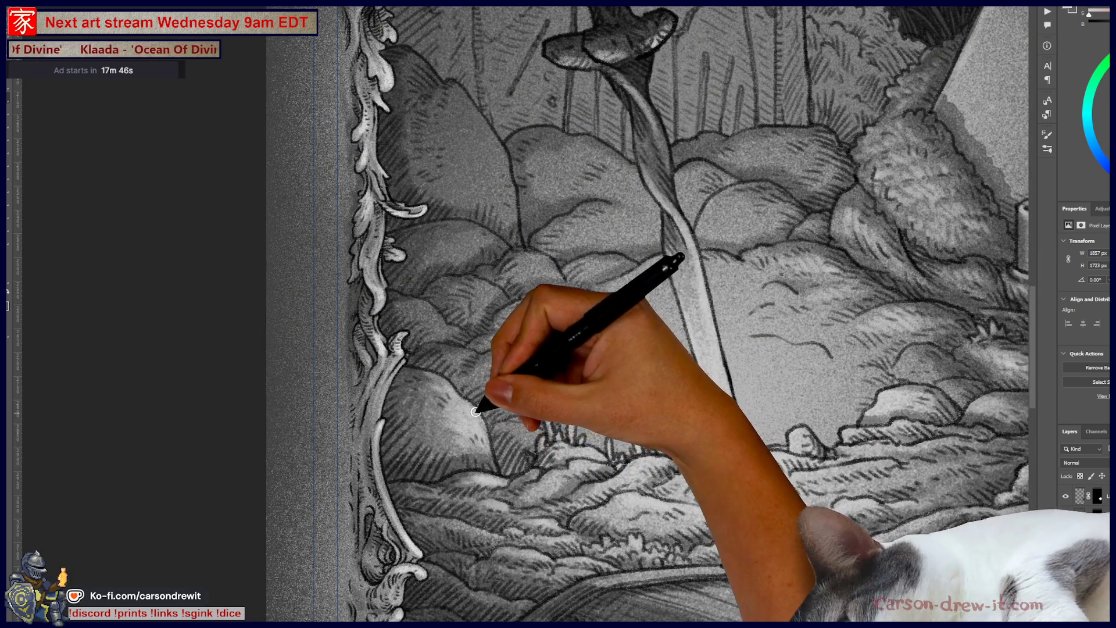
Paint grass tufts and hatching strokes in the mossy ground around the sword's base
{"action": "left_click_drag", "start_coordinate": [395, 349], "coordinate": [540, 441]}
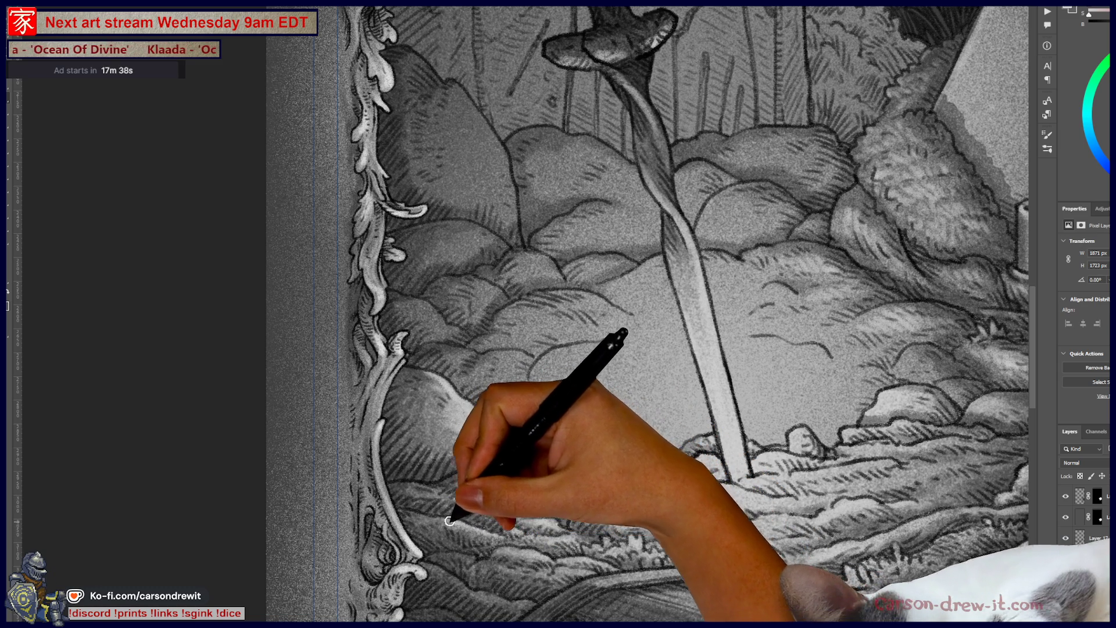
{"action": "left_click_drag", "start_coordinate": [536, 544], "coordinate": [553, 549]}
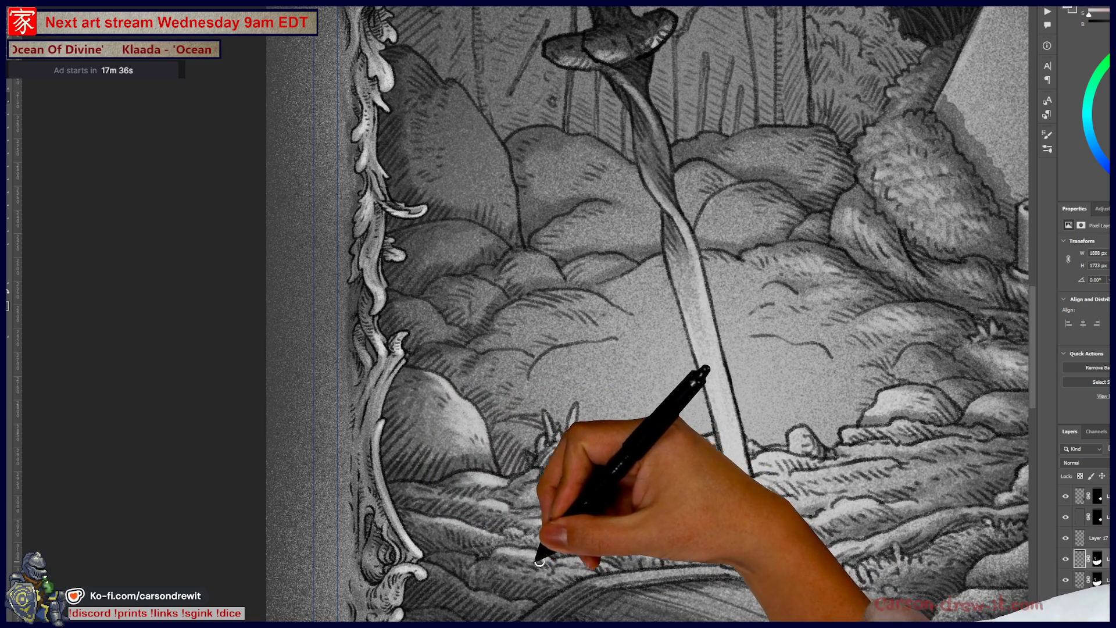
{"action": "mouse_move", "coordinate": [483, 565]}
{"action": "left_mouse_down"}
{"action": "mouse_move", "coordinate": [571, 574]}
{"action": "mouse_move", "coordinate": [593, 568]}
{"action": "mouse_move", "coordinate": [562, 558]}
{"action": "mouse_move", "coordinate": [611, 535]}
{"action": "mouse_move", "coordinate": [624, 549]}
{"action": "mouse_move", "coordinate": [687, 541]}
{"action": "mouse_move", "coordinate": [664, 554]}
{"action": "mouse_move", "coordinate": [700, 538]}
{"action": "mouse_move", "coordinate": [709, 548]}
{"action": "mouse_move", "coordinate": [653, 468]}
{"action": "mouse_move", "coordinate": [860, 553]}
{"action": "mouse_move", "coordinate": [855, 583]}
{"action": "mouse_move", "coordinate": [922, 536]}
{"action": "mouse_move", "coordinate": [897, 549]}
{"action": "left_mouse_up"}
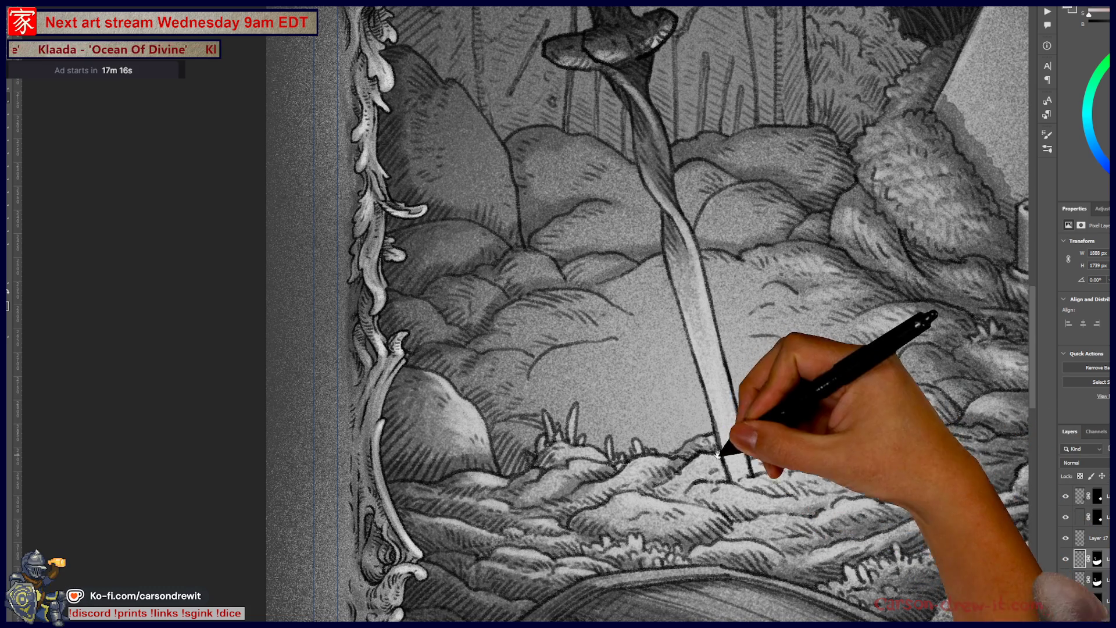
{"action": "left_click_drag", "start_coordinate": [727, 457], "coordinate": [593, 474]}
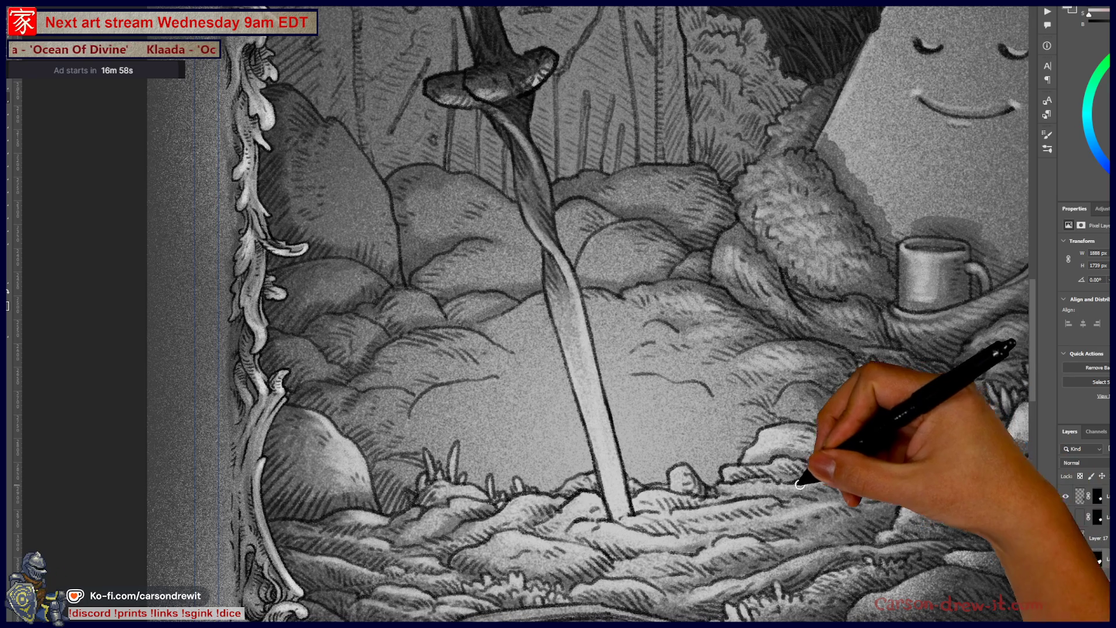
Paint a light stroke on the ground by the foreground log and along its top edge
{"action": "left_click_drag", "start_coordinate": [875, 547], "coordinate": [682, 530]}
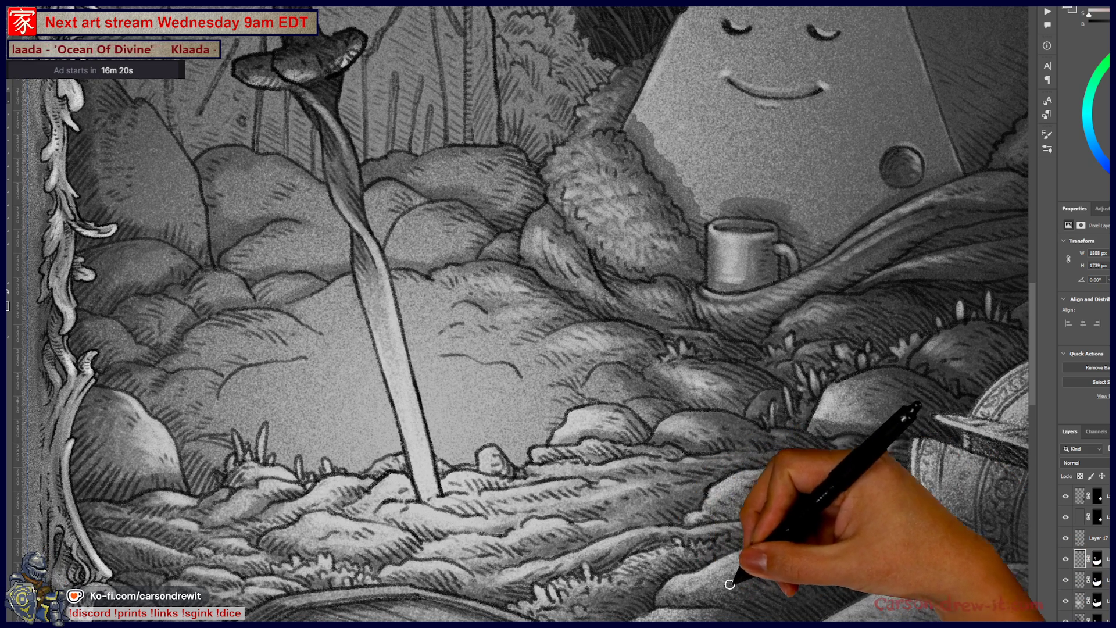
{"action": "mouse_move", "coordinate": [855, 561]}
{"action": "left_mouse_down"}
{"action": "mouse_move", "coordinate": [635, 510]}
{"action": "mouse_move", "coordinate": [673, 455]}
{"action": "mouse_move", "coordinate": [523, 200]}
{"action": "mouse_move", "coordinate": [674, 472]}
{"action": "mouse_move", "coordinate": [764, 489]}
{"action": "left_mouse_up"}
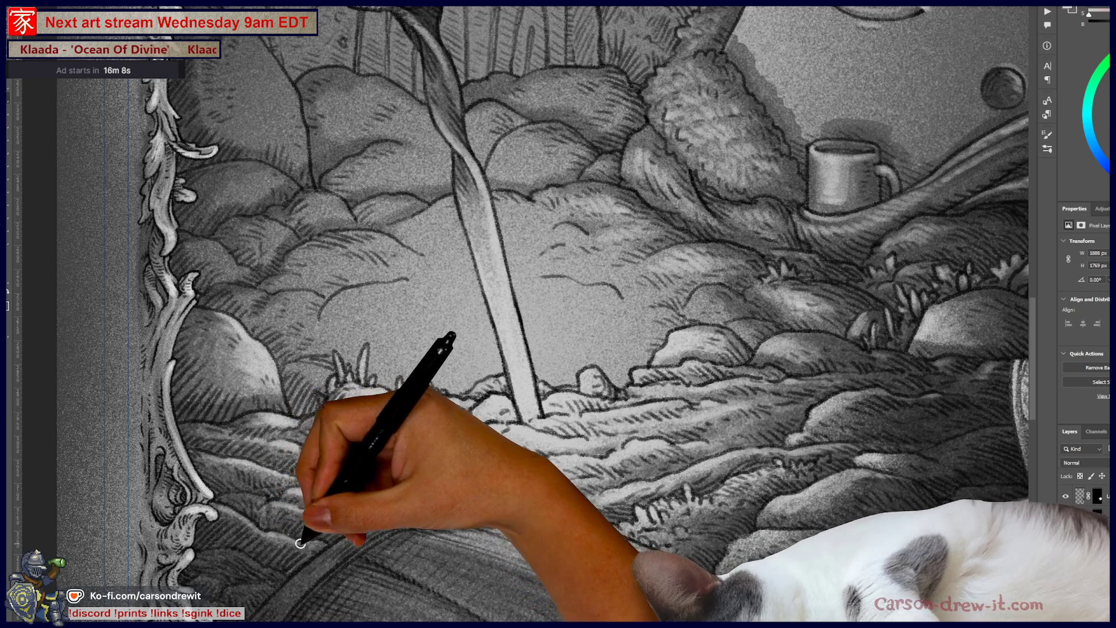
{"action": "mouse_move", "coordinate": [257, 534]}
{"action": "left_mouse_down"}
{"action": "mouse_move", "coordinate": [232, 551]}
{"action": "mouse_move", "coordinate": [294, 564]}
{"action": "left_mouse_up"}
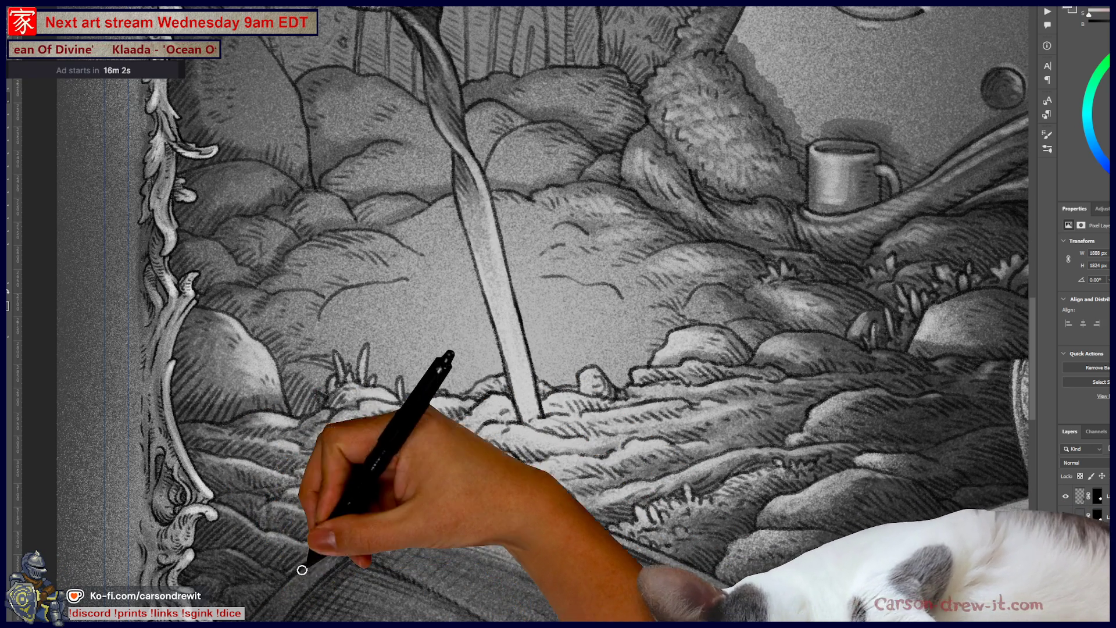
{"action": "left_click_drag", "start_coordinate": [302, 553], "coordinate": [373, 511]}
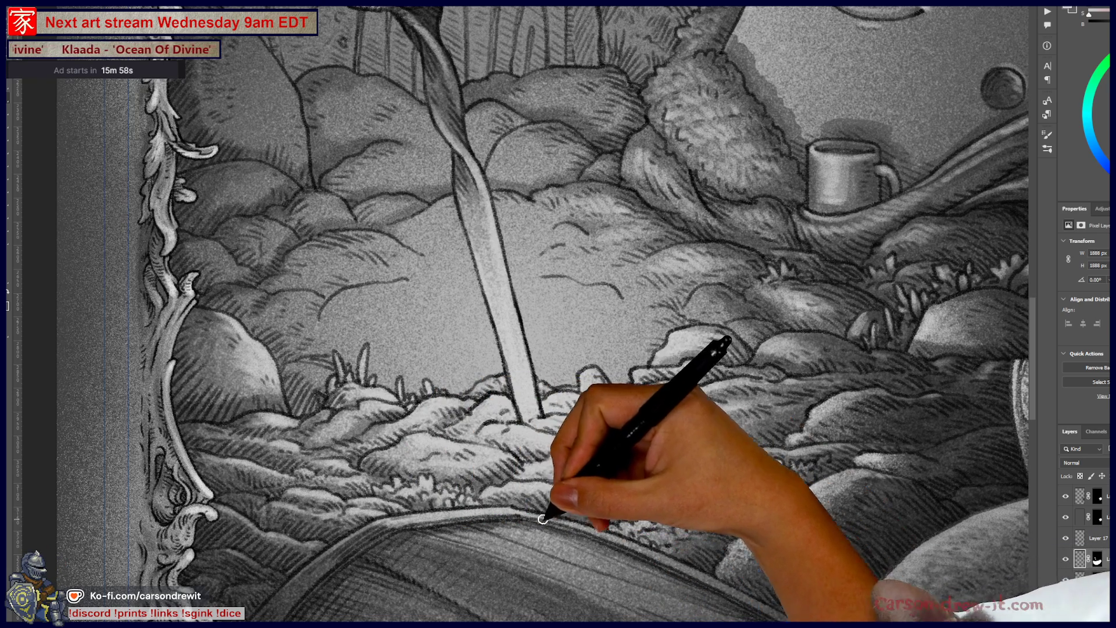
Add a lighting stroke to the lower-right boulder beside the log
{"action": "left_click_drag", "start_coordinate": [636, 529], "coordinate": [429, 449]}
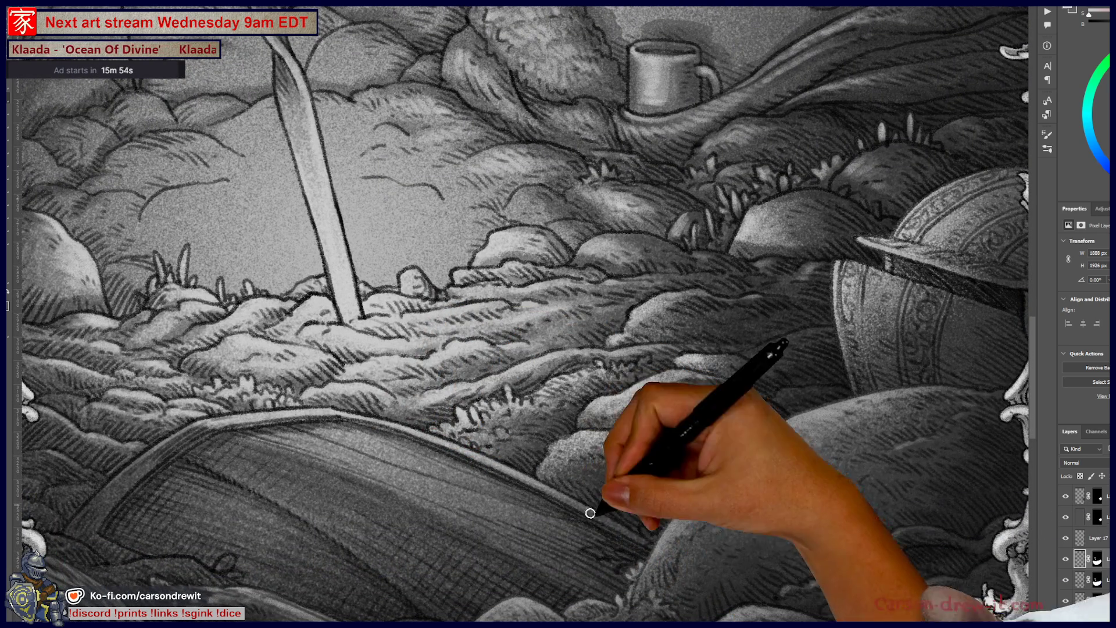
{"action": "left_click_drag", "start_coordinate": [718, 581], "coordinate": [720, 519]}
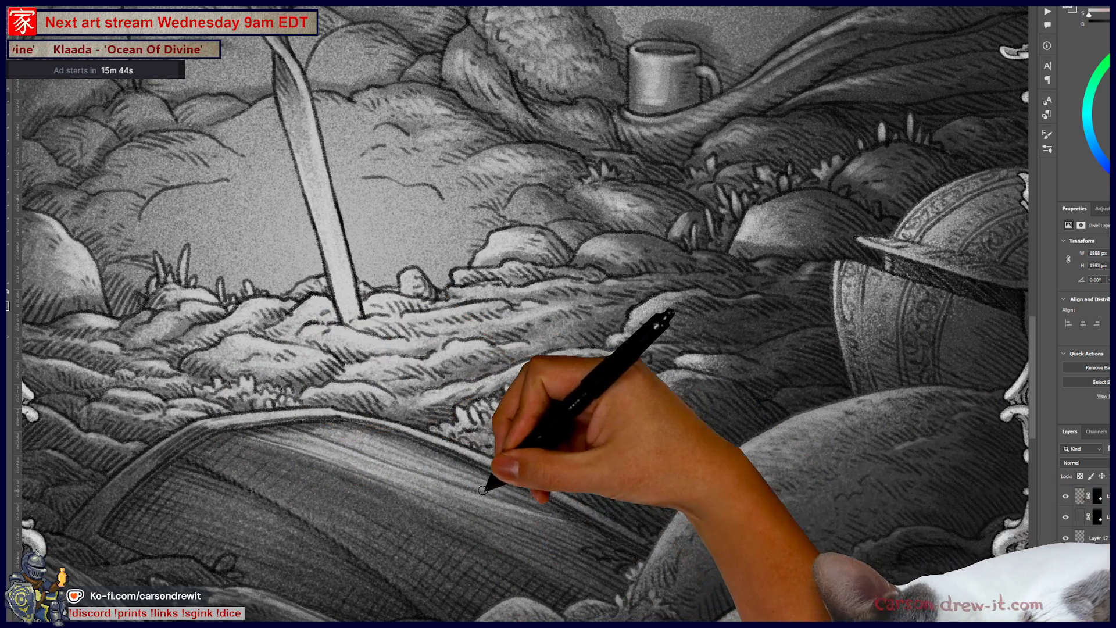
{"action": "scroll", "coordinate": [268, 389], "scroll_direction": "down", "scroll_amount": 5}
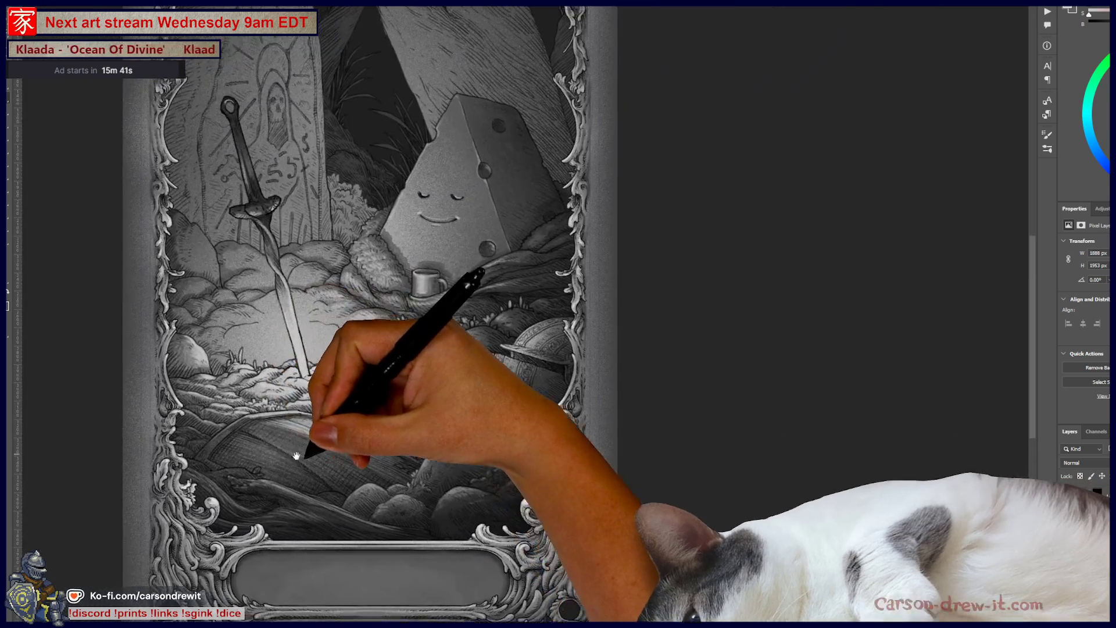
{"action": "left_click_drag", "start_coordinate": [297, 456], "coordinate": [426, 497]}
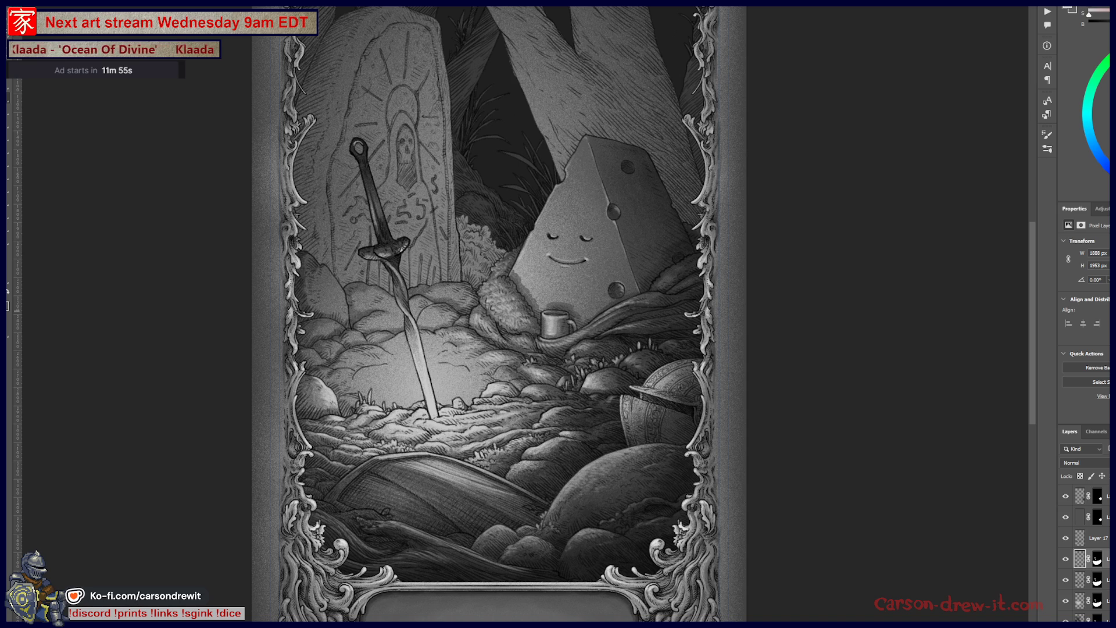
{"action": "scroll", "coordinate": [582, 553], "scroll_direction": "up", "scroll_amount": 2}
{"action": "mouse_move", "coordinate": [544, 491]}
{"action": "left_mouse_down"}
{"action": "mouse_move", "coordinate": [536, 448]}
{"action": "mouse_move", "coordinate": [653, 473]}
{"action": "mouse_move", "coordinate": [553, 468]}
{"action": "mouse_move", "coordinate": [578, 436]}
{"action": "mouse_move", "coordinate": [629, 494]}
{"action": "mouse_move", "coordinate": [629, 539]}
{"action": "left_mouse_up"}
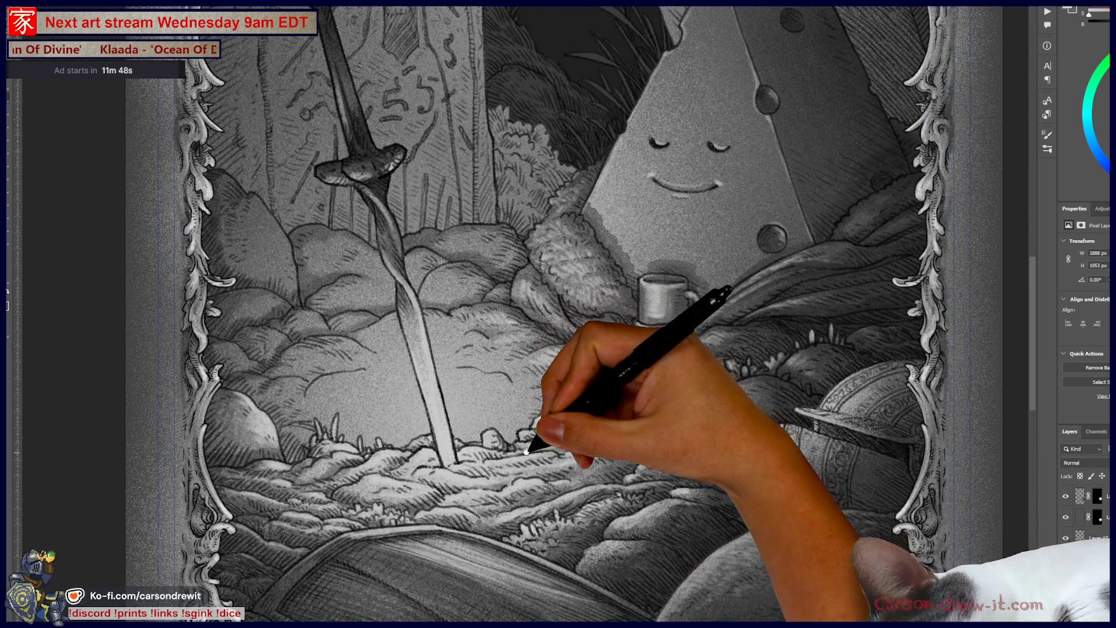
{"action": "left_click_drag", "start_coordinate": [522, 452], "coordinate": [599, 457]}
{"action": "scroll", "coordinate": [499, 449], "scroll_direction": "up", "scroll_amount": 1}
{"action": "left_click_drag", "start_coordinate": [586, 399], "coordinate": [775, 490]}
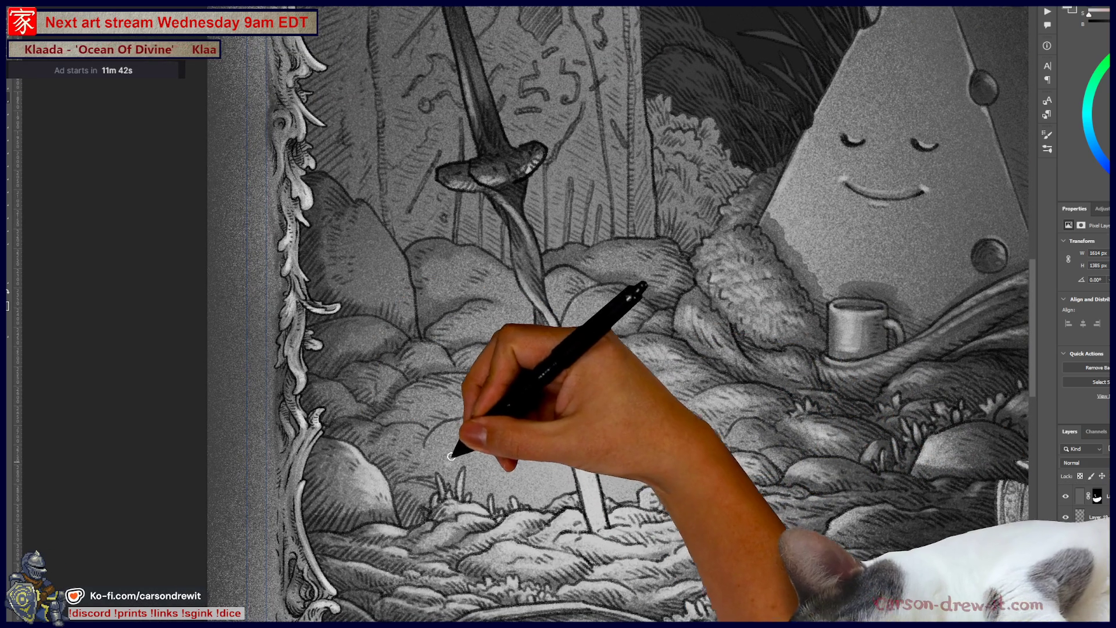
{"action": "mouse_move", "coordinate": [488, 473]}
{"action": "left_mouse_down"}
{"action": "mouse_move", "coordinate": [508, 459]}
{"action": "mouse_move", "coordinate": [499, 439]}
{"action": "mouse_move", "coordinate": [514, 424]}
{"action": "mouse_move", "coordinate": [536, 448]}
{"action": "mouse_move", "coordinate": [513, 468]}
{"action": "mouse_move", "coordinate": [550, 464]}
{"action": "mouse_move", "coordinate": [550, 445]}
{"action": "left_mouse_up"}
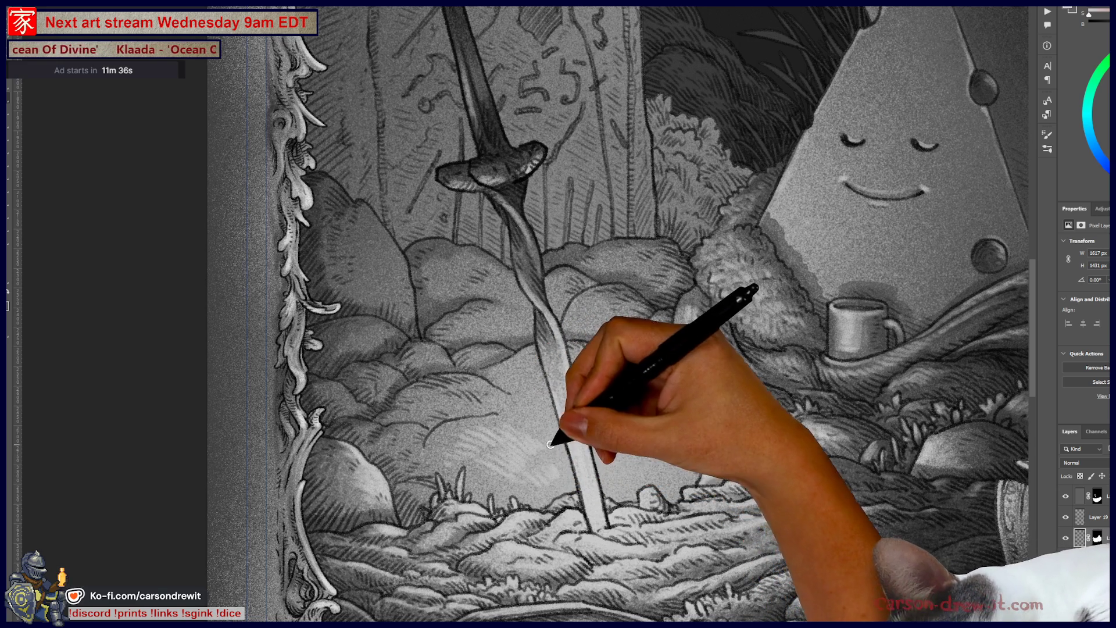